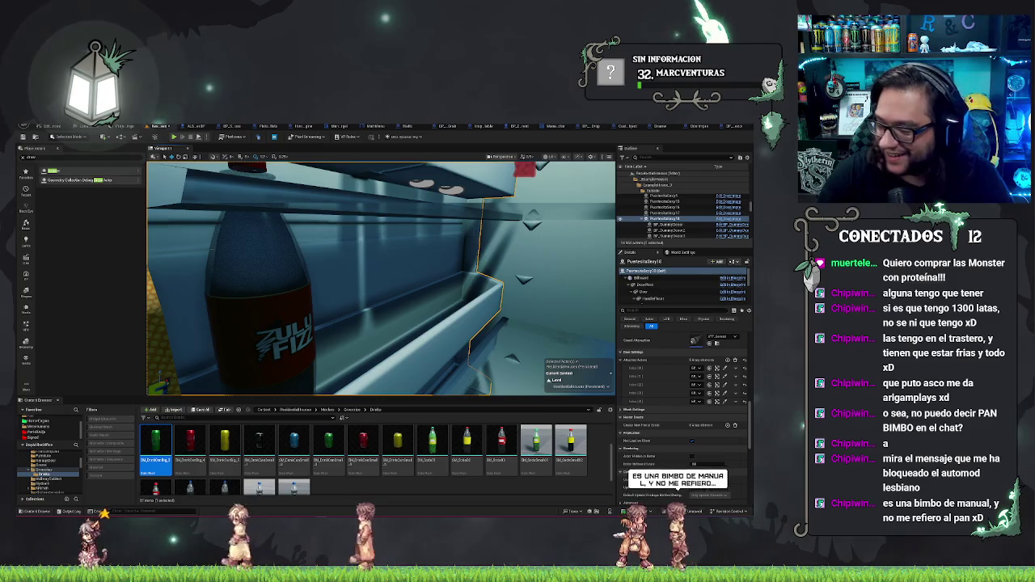
# Step: Drop the red can onto the fridge door's lower shelf with End and nudge it into place
pyautogui.moveTo(406, 332); pyautogui.dragTo(406, 332)
pyautogui.click(406, 332)
pyautogui.click(417, 316)
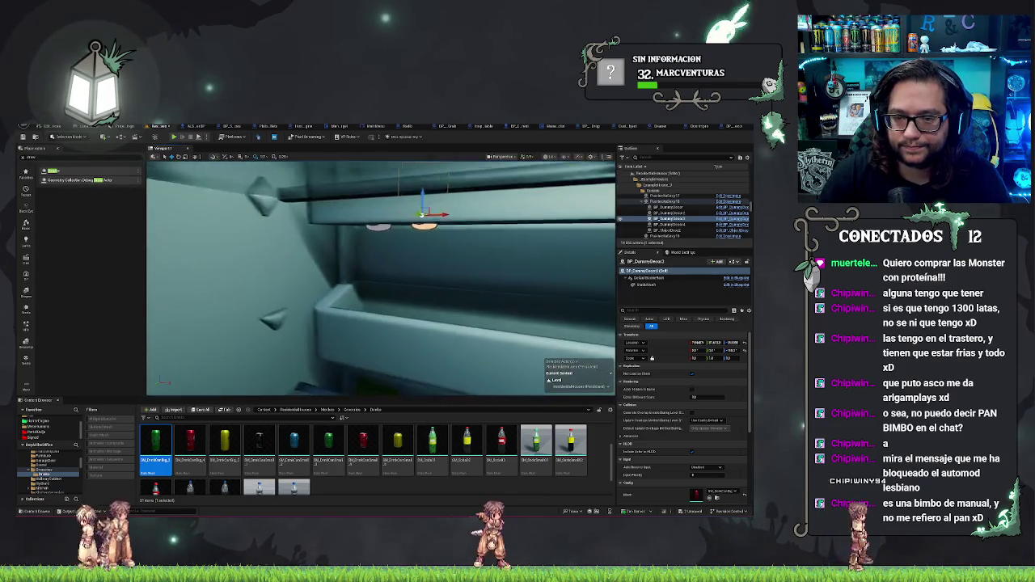
pyautogui.press('End')
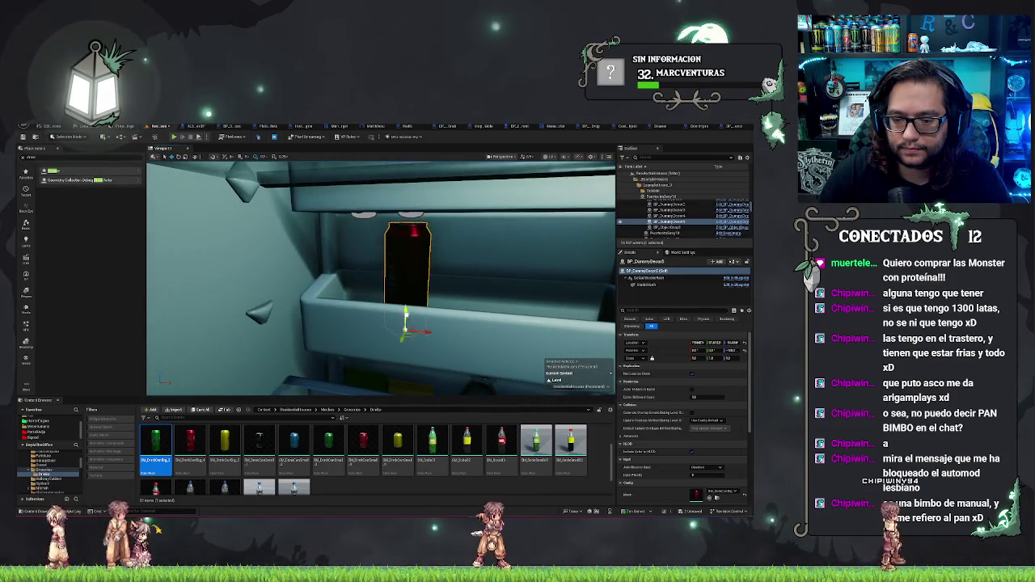
pyautogui.moveTo(406, 332); pyautogui.dragTo(407, 332)
pyautogui.moveTo(358, 252); pyautogui.dragTo(373, 253)
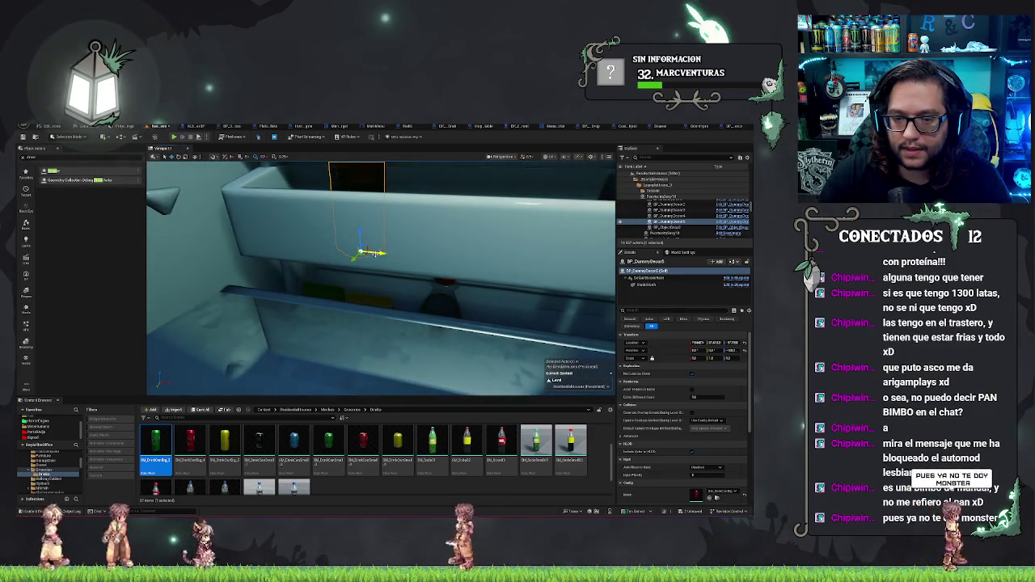
pyautogui.moveTo(535, 257)
pyautogui.mouseDown()
pyautogui.moveTo(496, 348)
pyautogui.moveTo(499, 379)
pyautogui.mouseUp()
pyautogui.moveTo(381, 279); pyautogui.dragTo(380, 280)
pyautogui.moveTo(460, 354); pyautogui.dragTo(461, 353)
pyautogui.moveTo(424, 294); pyautogui.dragTo(427, 280)
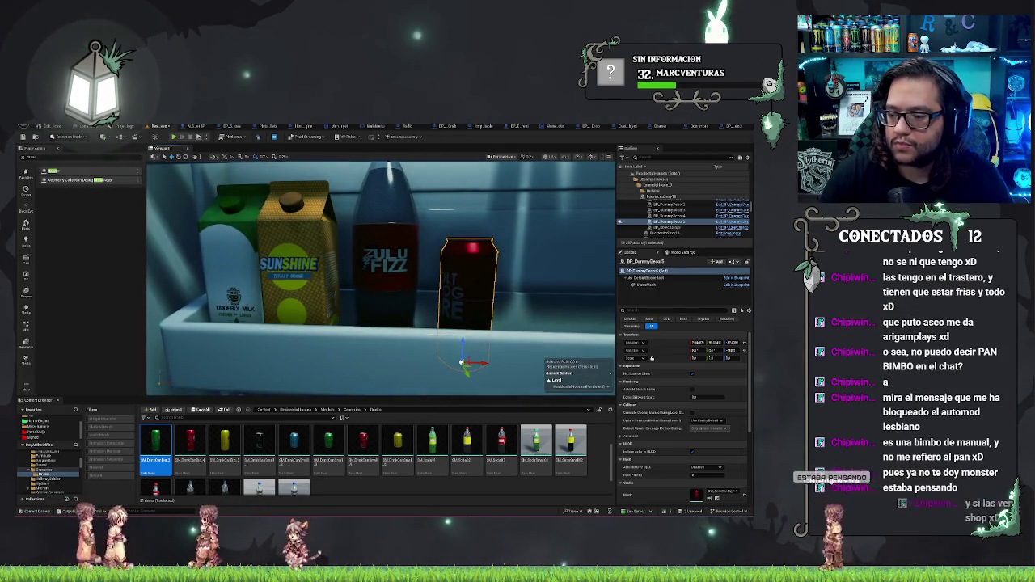
# Step: Turn the red can into a tall bottle by assigning it the red bottle mesh
pyautogui.click(385, 267)
pyautogui.click(502, 443)
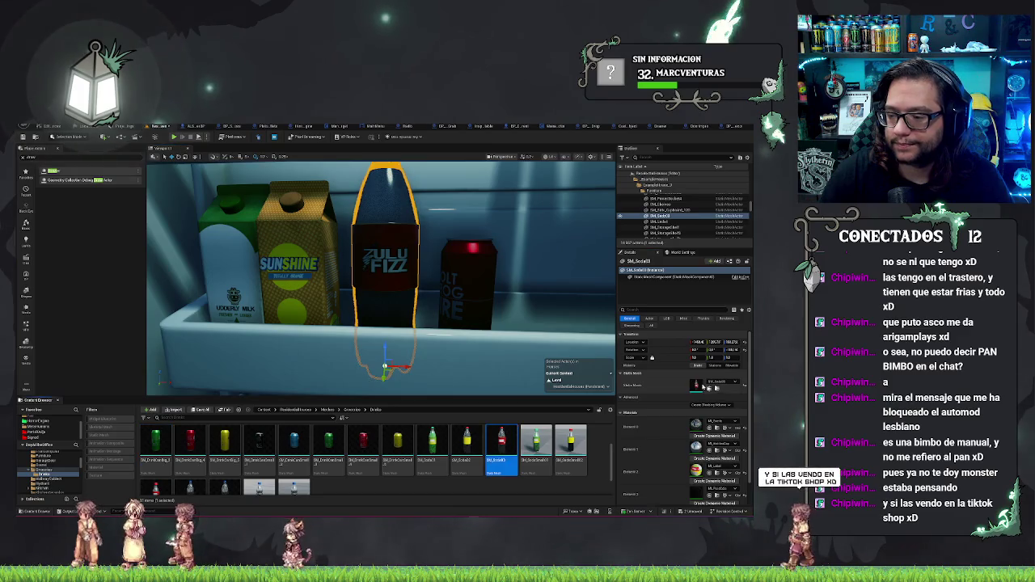
pyautogui.click(469, 283)
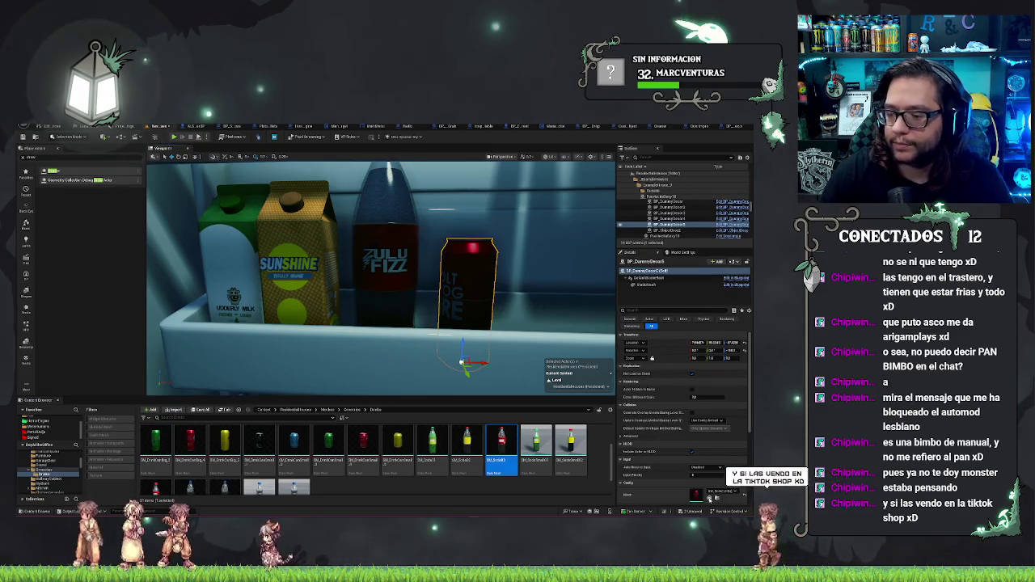
pyautogui.click(716, 495)
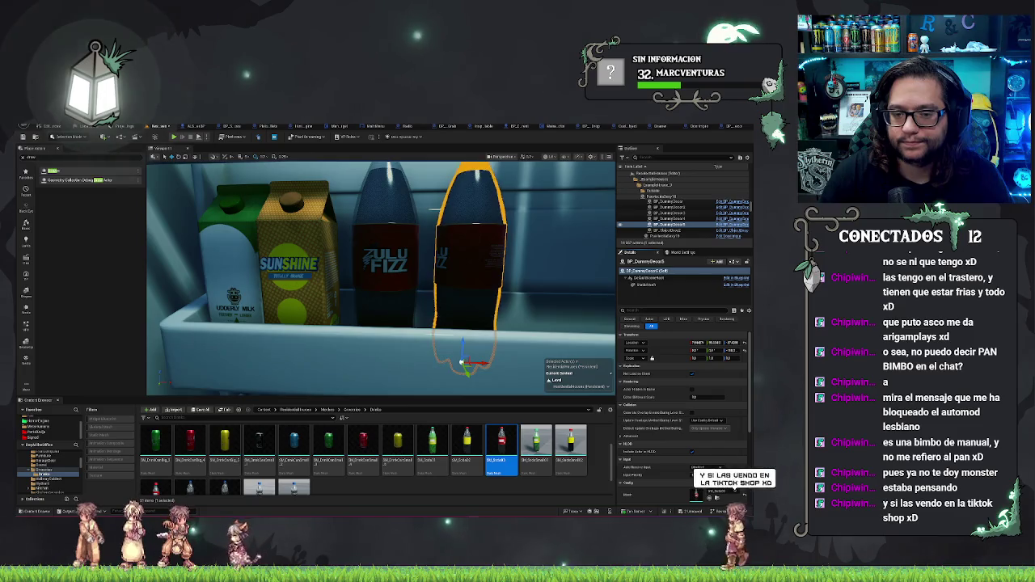
# Step: Delete the Zulu Fizz bottle, the Sunshine carton and the milk carton from the shelf
pyautogui.click(385, 267)
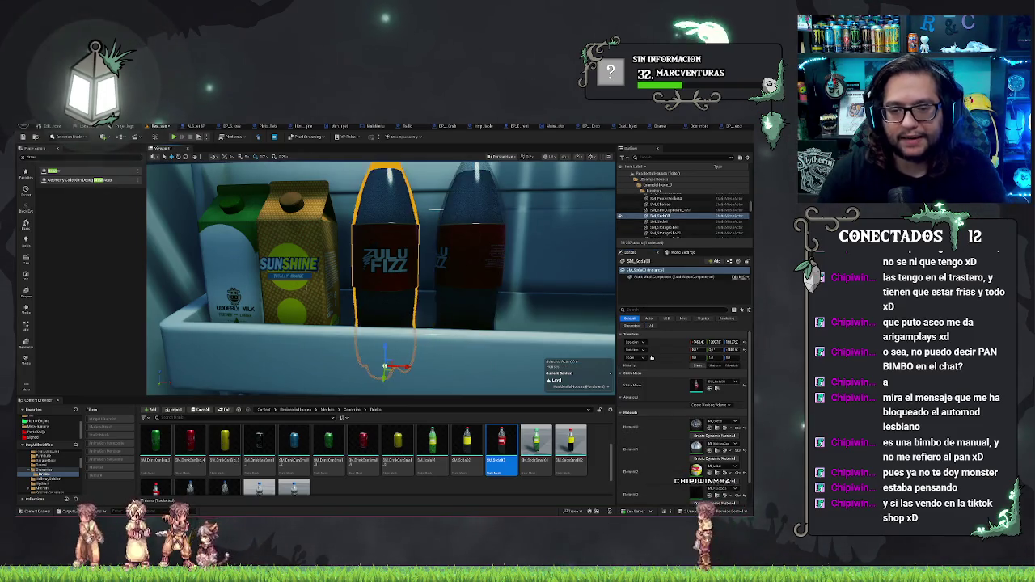
pyautogui.press('Delete')
pyautogui.click(291, 267)
pyautogui.press('Delete')
pyautogui.click(243, 259)
pyautogui.press('Delete')
# Step: Duplicate the dark bottle to the left and give the copy the yellow Sunshine carton mesh
pyautogui.click(483, 324)
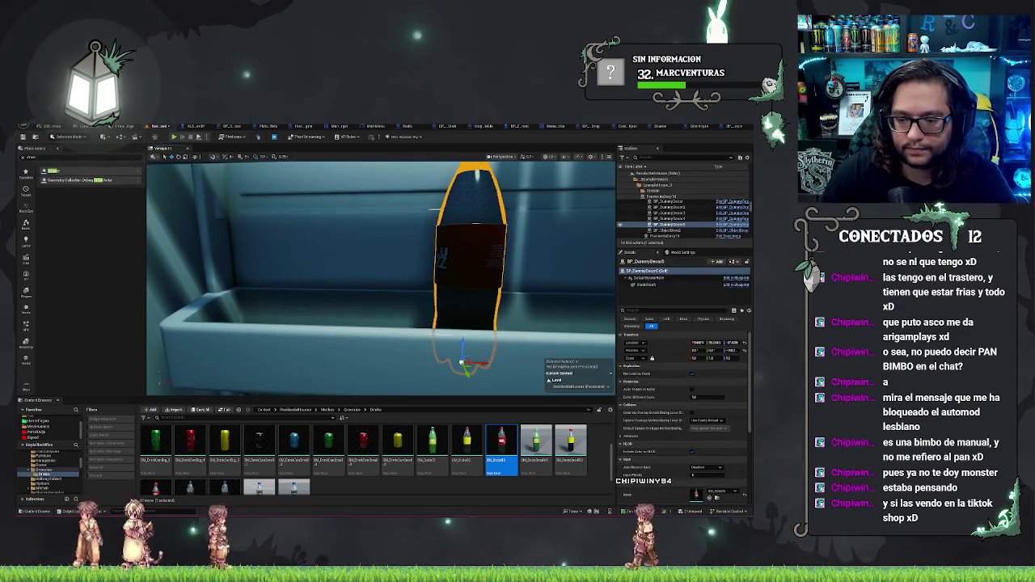
pyautogui.moveTo(484, 364)
pyautogui.mouseDown()
pyautogui.moveTo(266, 358)
pyautogui.moveTo(275, 358)
pyautogui.mouseUp()
pyautogui.scroll(1, 407, 451)
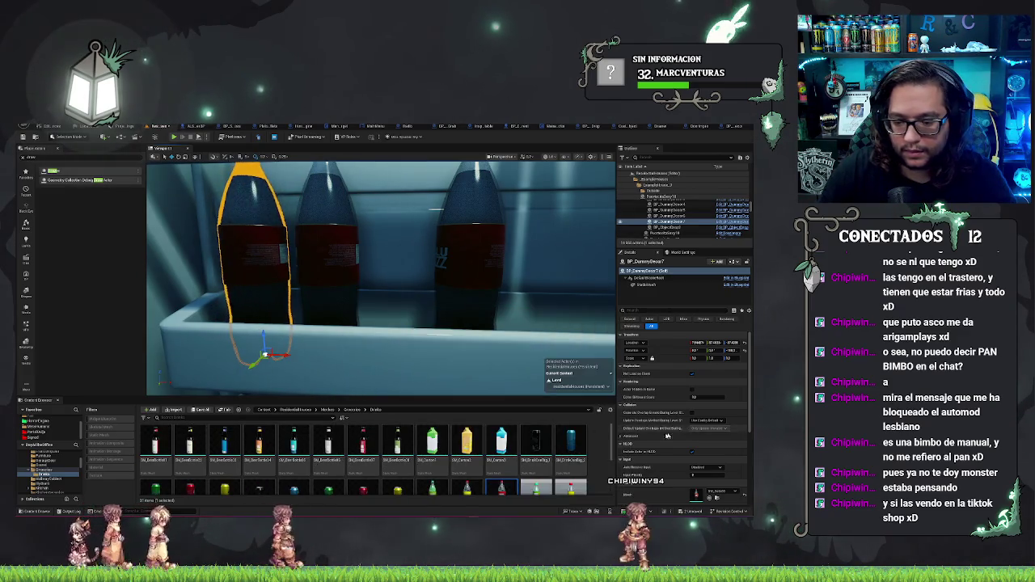
pyautogui.scroll(-5, 666, 413)
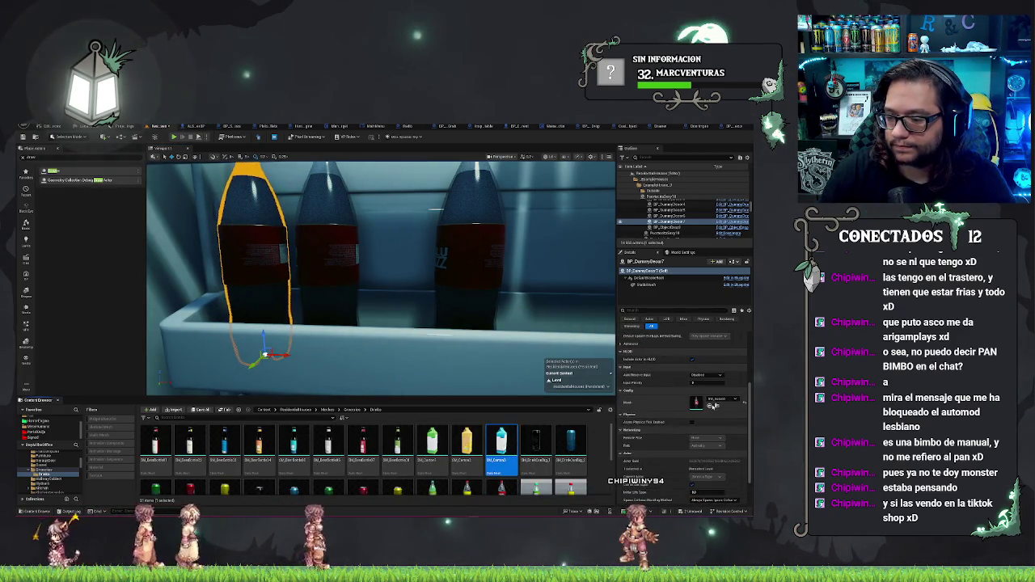
pyautogui.click(710, 404)
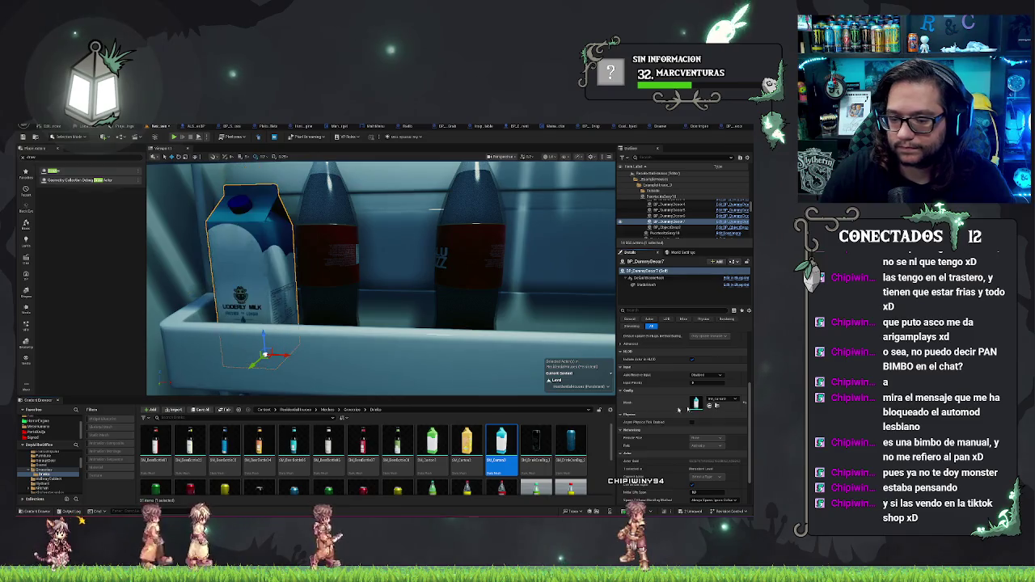
pyautogui.click(467, 443)
pyautogui.click(712, 404)
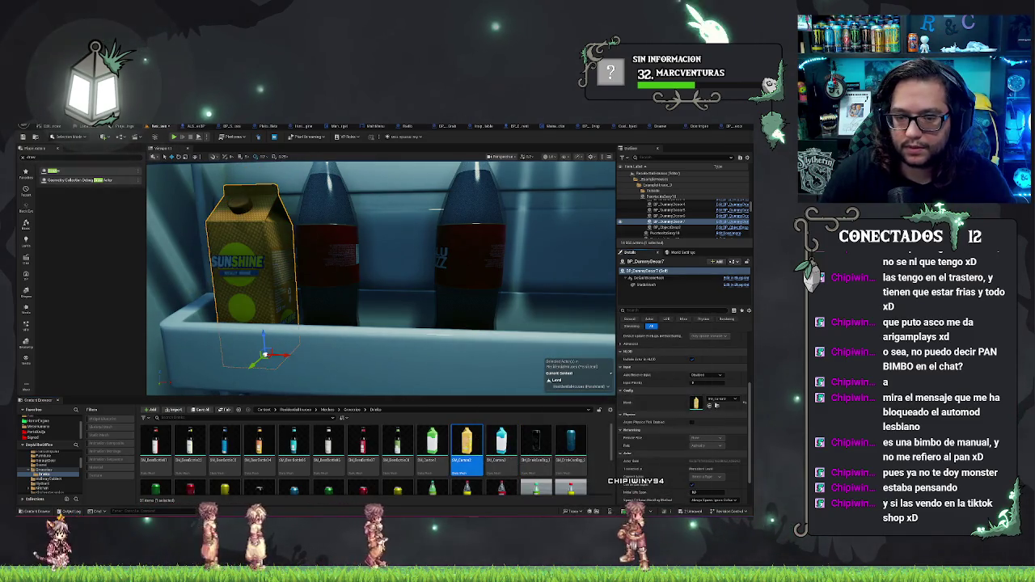
# Step: Turn the neighbouring bottle into the Udderly Milk carton and slide it slightly left
pyautogui.click(328, 259)
pyautogui.click(511, 443)
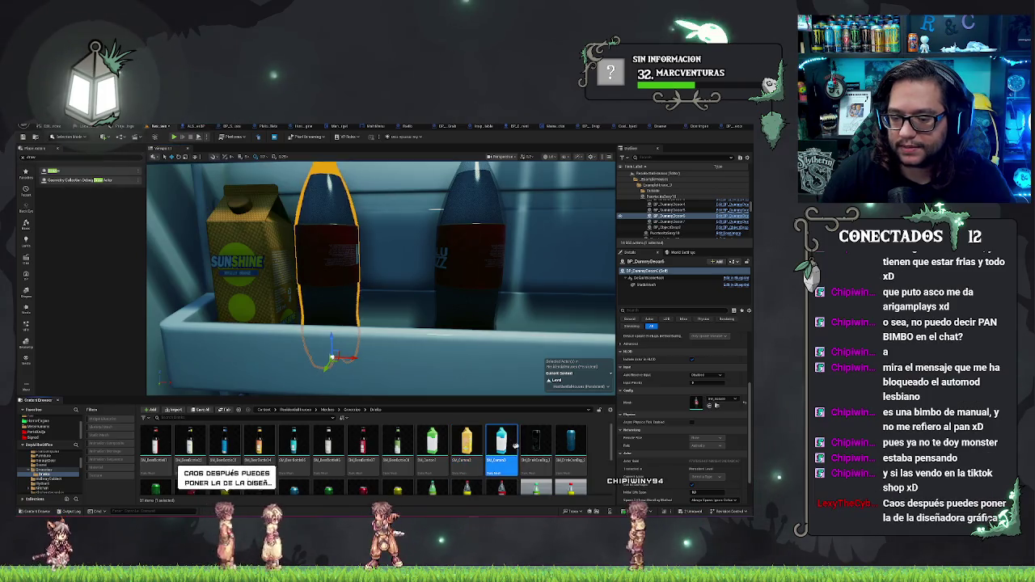
pyautogui.click(710, 404)
pyautogui.moveTo(342, 357); pyautogui.dragTo(329, 357)
# Step: Slide the red bottle left beside the cartons and save the level
pyautogui.click(467, 275)
pyautogui.moveTo(487, 364)
pyautogui.mouseDown()
pyautogui.moveTo(408, 363)
pyautogui.moveTo(407, 384)
pyautogui.mouseUp()
pyautogui.hotkey('ctrl', 's')
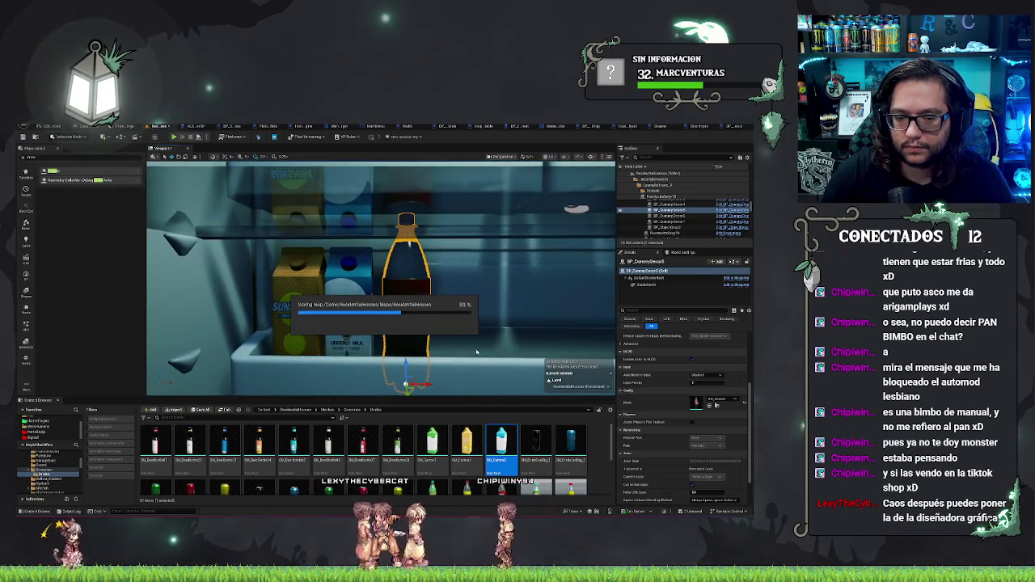
# Step: Move the standing beer bottle across the shelf next to the other Hoppers bottles
pyautogui.moveTo(480, 353); pyautogui.dragTo(461, 377)
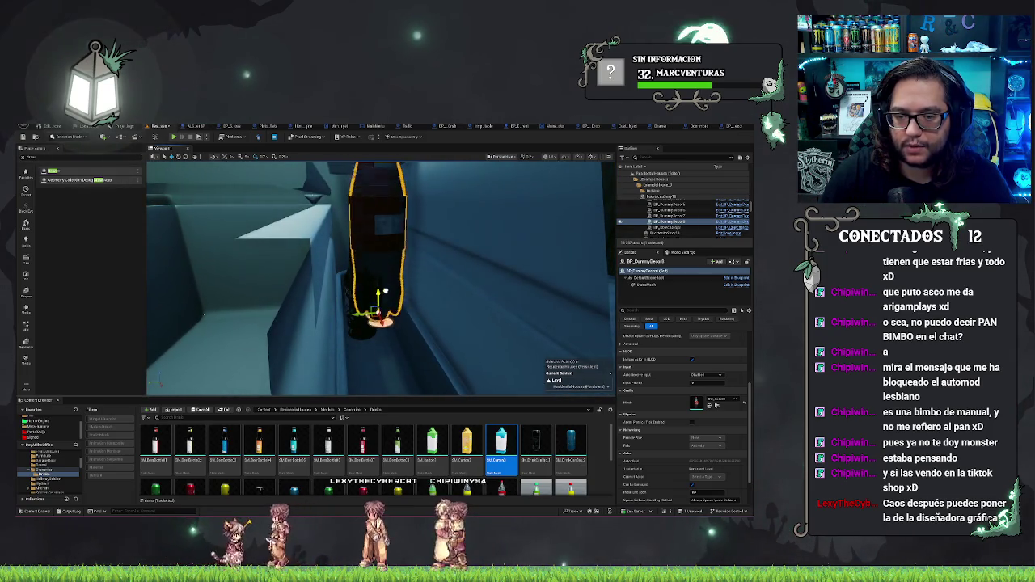
pyautogui.moveTo(461, 377); pyautogui.dragTo(458, 380)
pyautogui.click(319, 318)
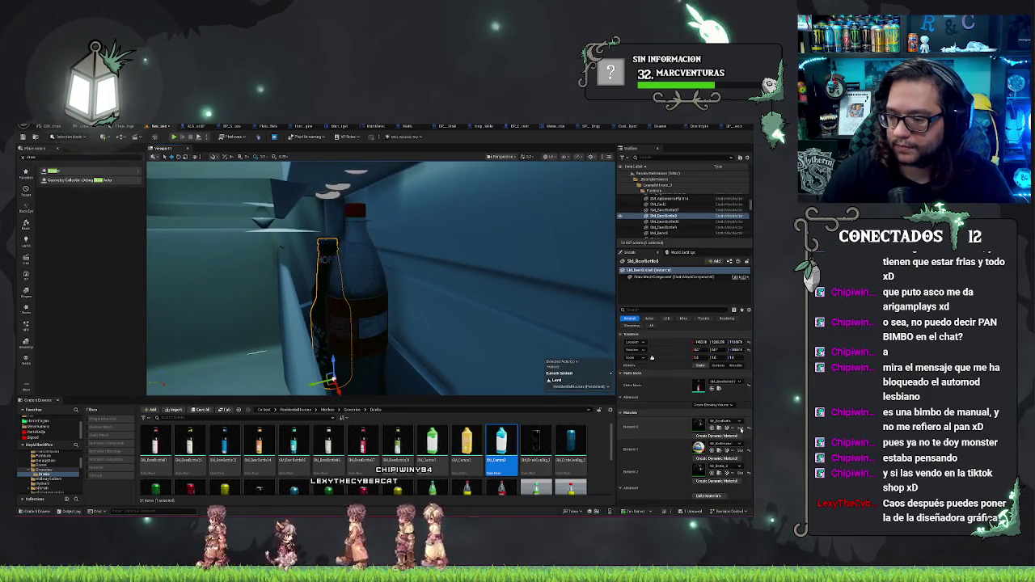
pyautogui.hotkey('ctrl', 'b')
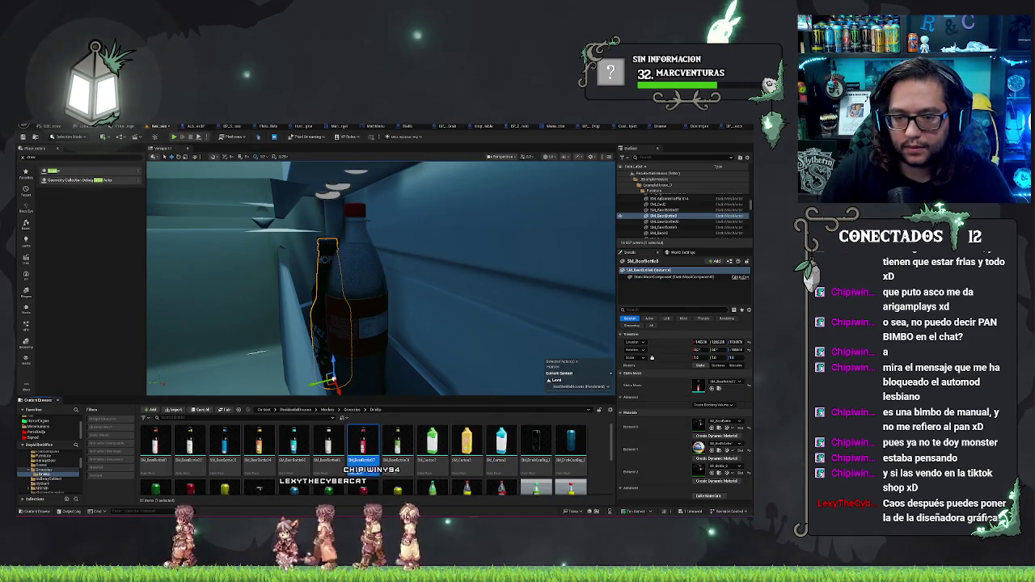
pyautogui.hotkey('ctrl', 'z')
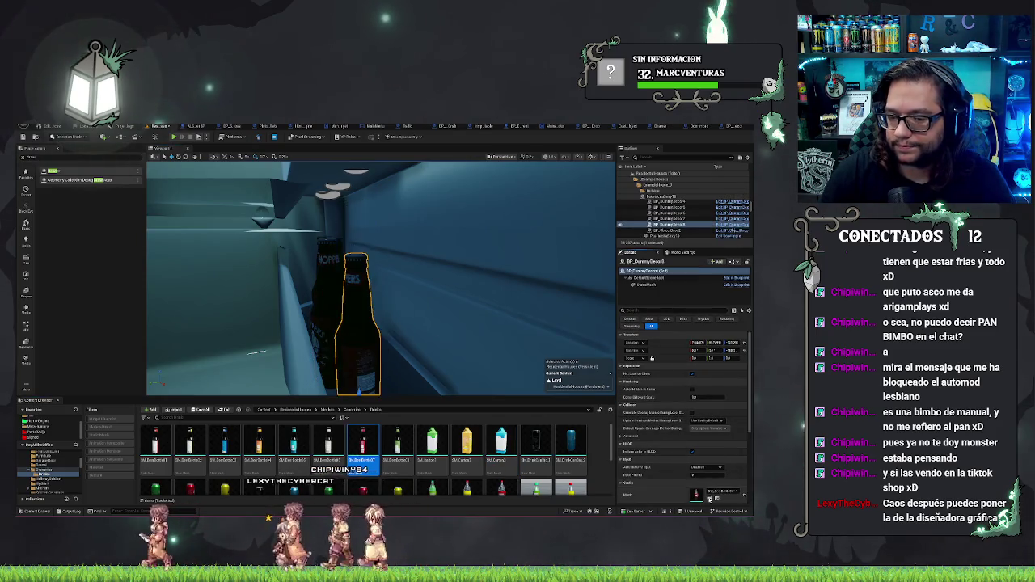
pyautogui.moveTo(352, 336)
pyautogui.mouseDown()
pyautogui.moveTo(411, 351)
pyautogui.moveTo(403, 327)
pyautogui.moveTo(352, 274)
pyautogui.mouseUp()
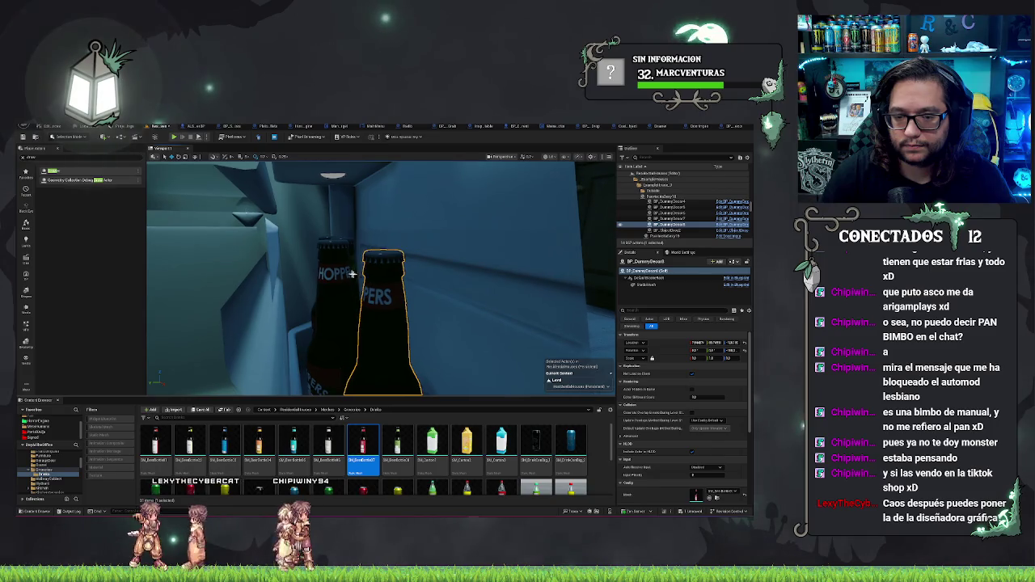
pyautogui.press('Escape')
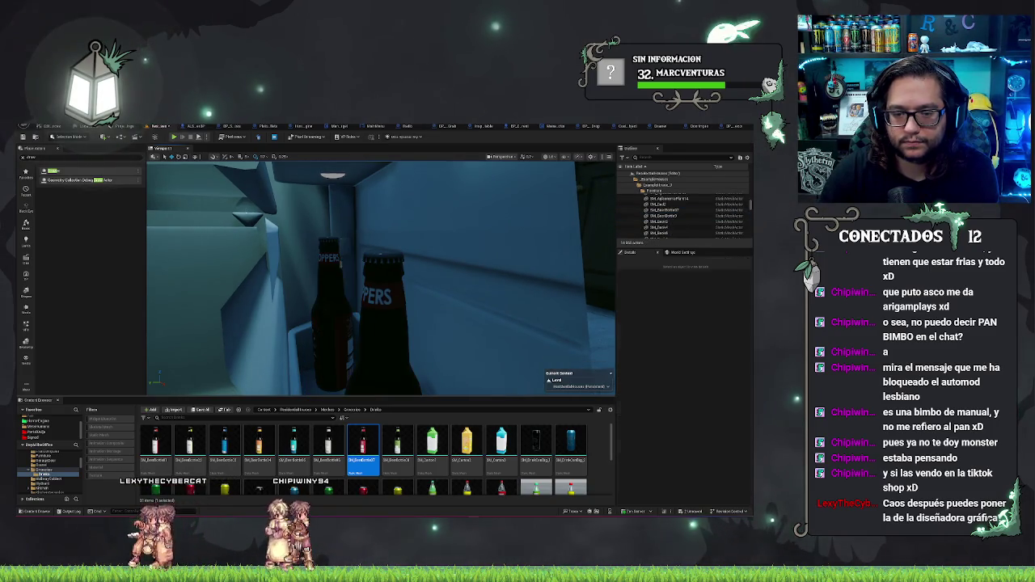
pyautogui.moveTo(352, 274); pyautogui.dragTo(396, 247)
pyautogui.click(435, 319)
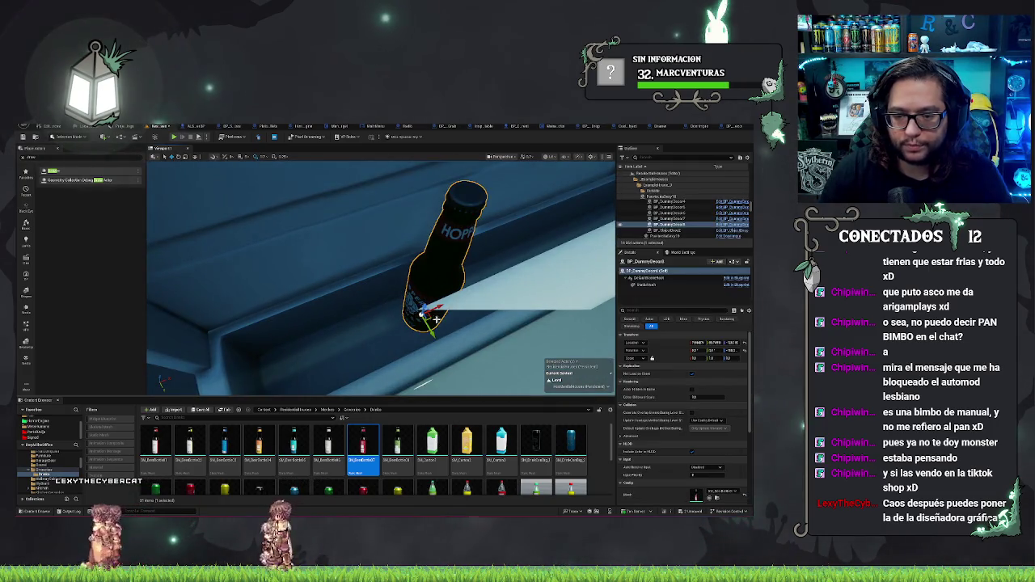
pyautogui.moveTo(436, 310)
pyautogui.mouseDown()
pyautogui.moveTo(368, 329)
pyautogui.moveTo(396, 336)
pyautogui.moveTo(334, 358)
pyautogui.moveTo(320, 350)
pyautogui.moveTo(350, 361)
pyautogui.moveTo(330, 341)
pyautogui.moveTo(348, 324)
pyautogui.moveTo(356, 340)
pyautogui.moveTo(338, 350)
pyautogui.mouseUp()
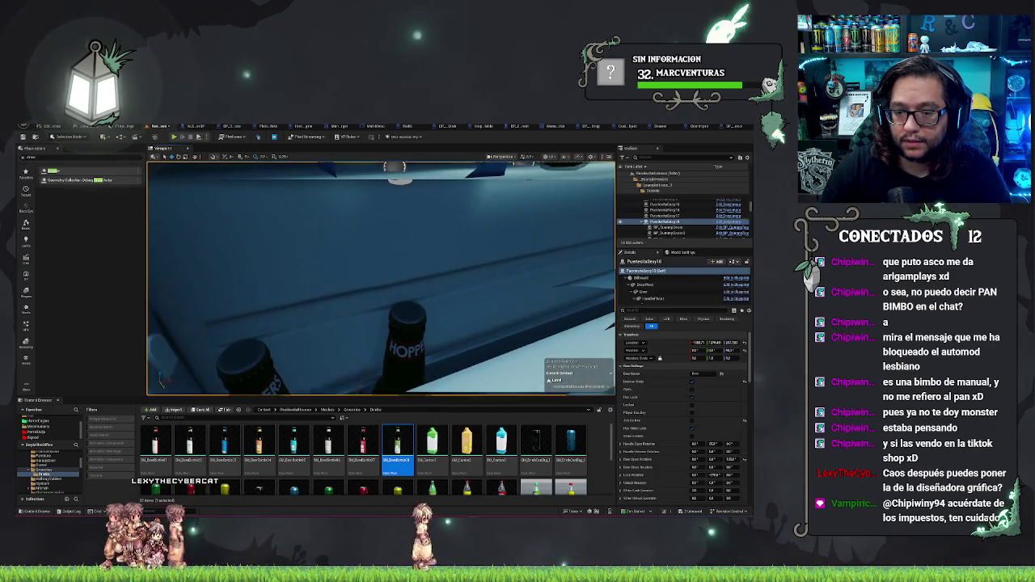
# Step: Select the fridge door and add a new element to its Door Settings array
pyautogui.click(486, 323)
pyautogui.scroll(-10, 715, 442)
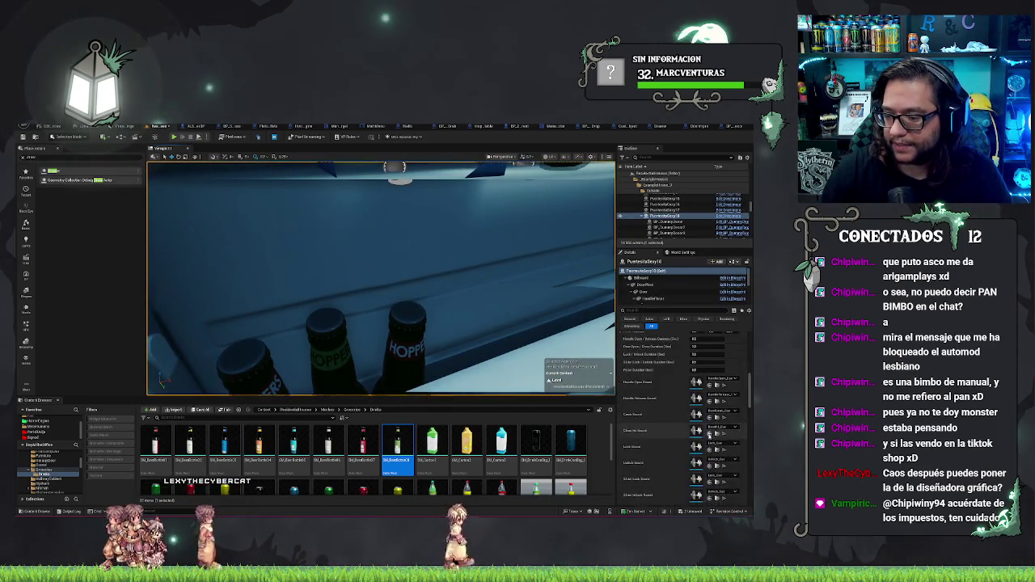
pyautogui.scroll(10, 707, 421)
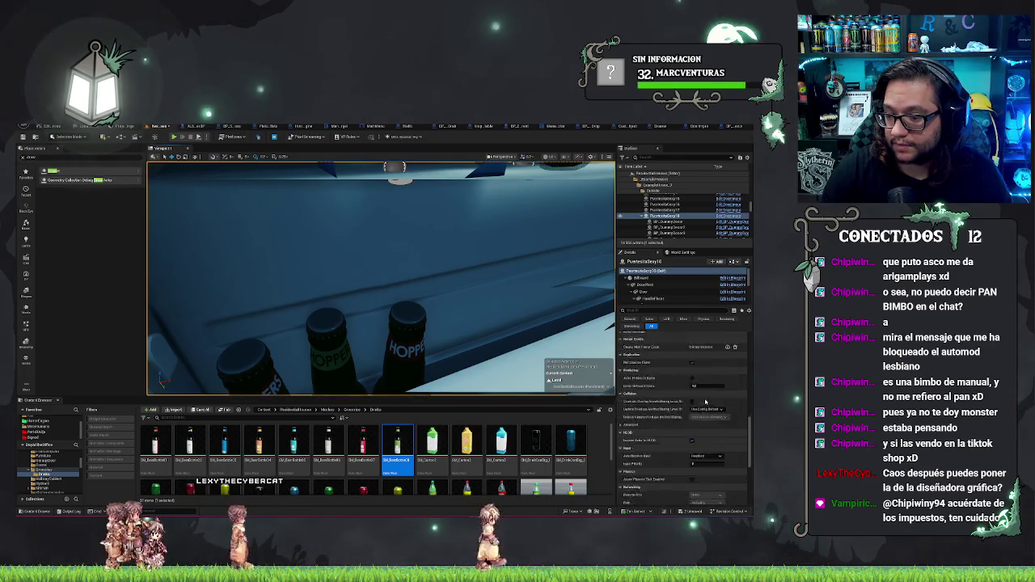
pyautogui.click(728, 419)
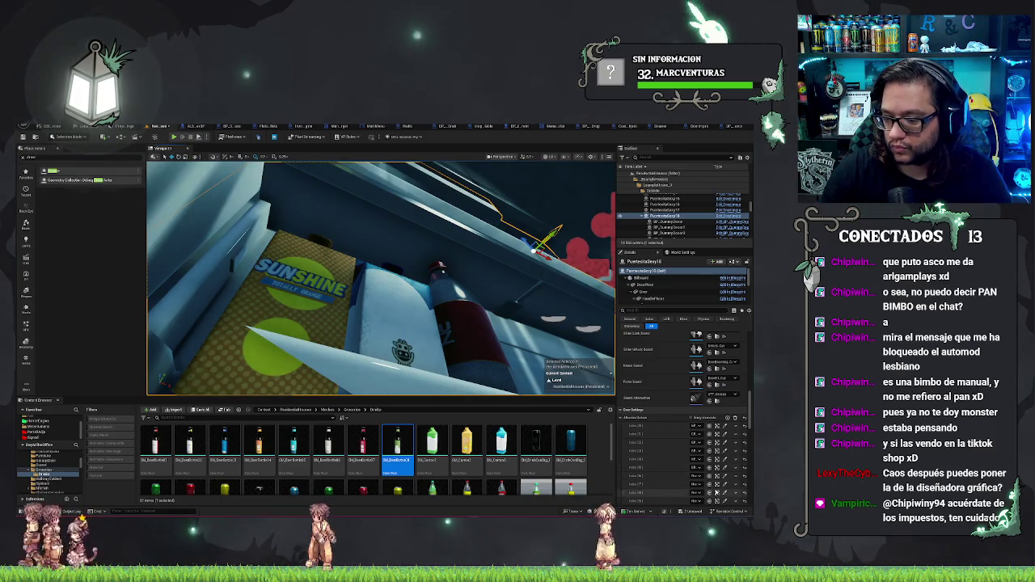
pyautogui.scroll(-1, 698, 474)
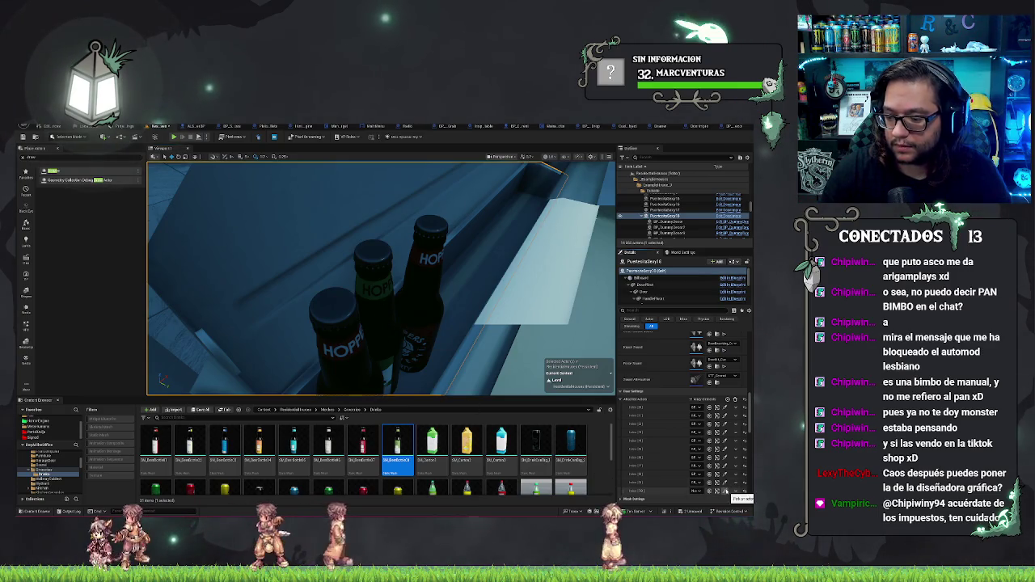
# Step: Frame the selected wall and save the ResidentialHouses map
pyautogui.press('f')
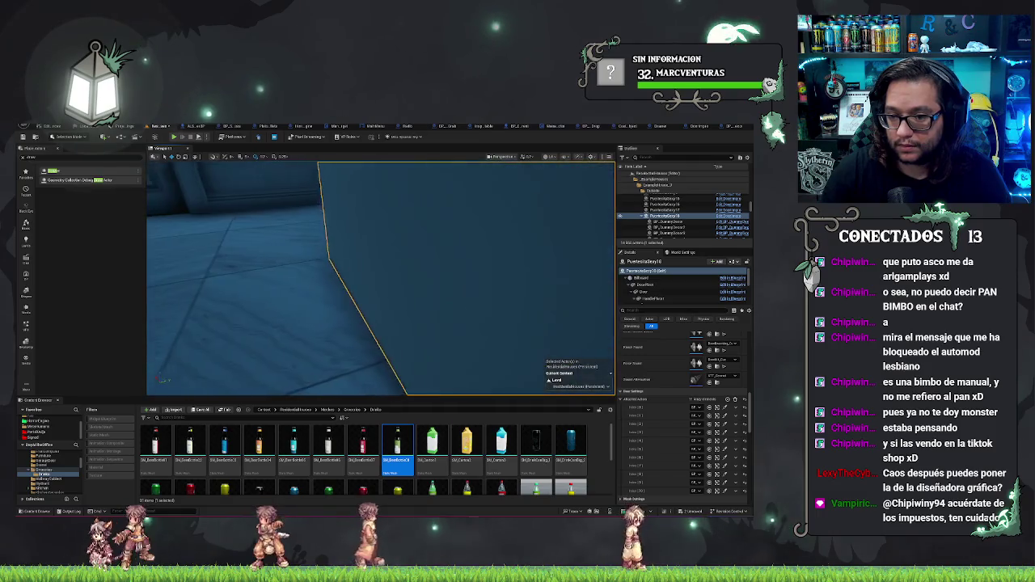
pyautogui.hotkey('ctrl', 's')
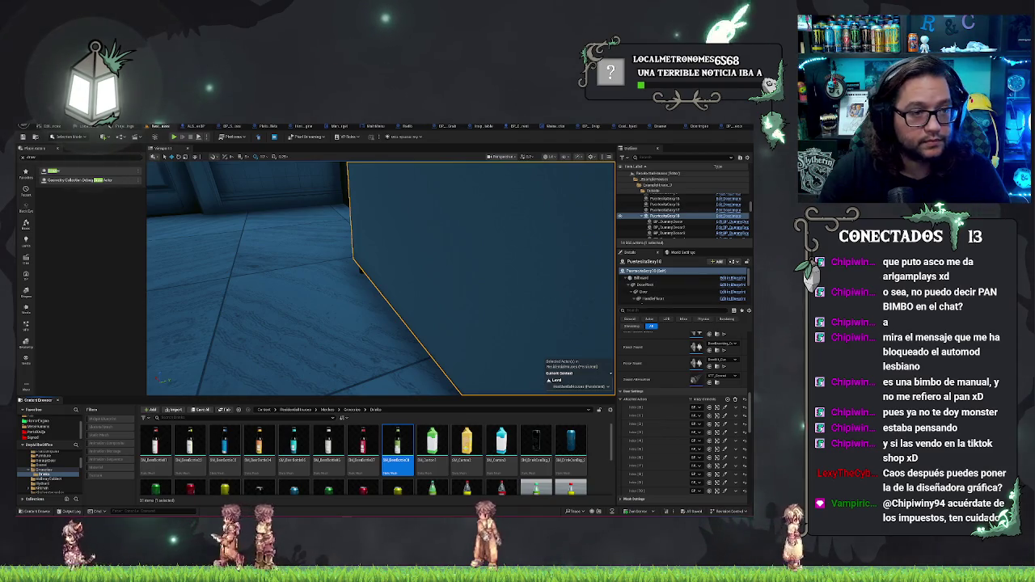
pyautogui.moveTo(361, 271)
pyautogui.mouseDown()
pyautogui.moveTo(456, 313)
pyautogui.moveTo(384, 173)
pyautogui.mouseUp()
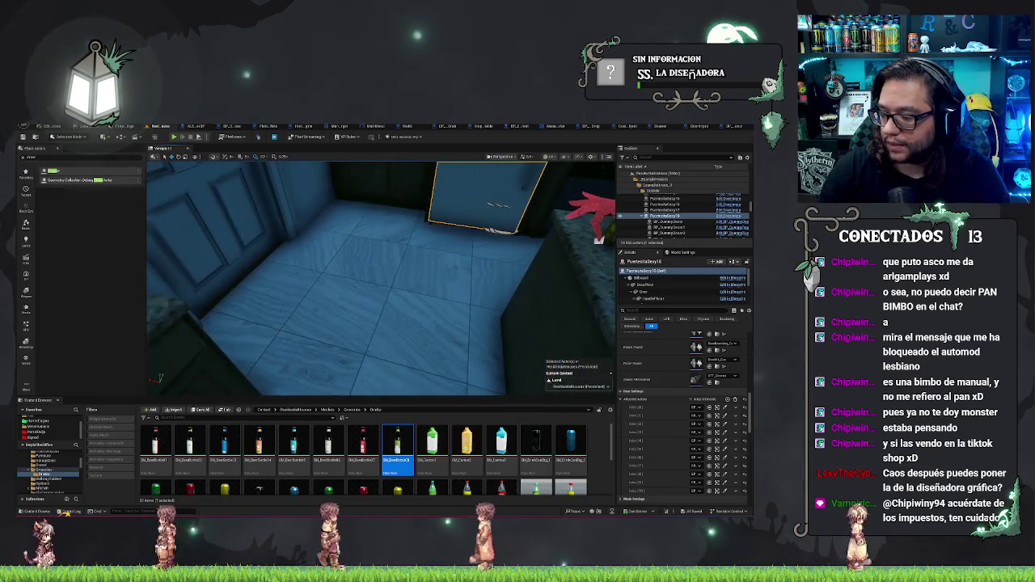
pyautogui.rightClick(384, 172)
pyautogui.press('Escape')
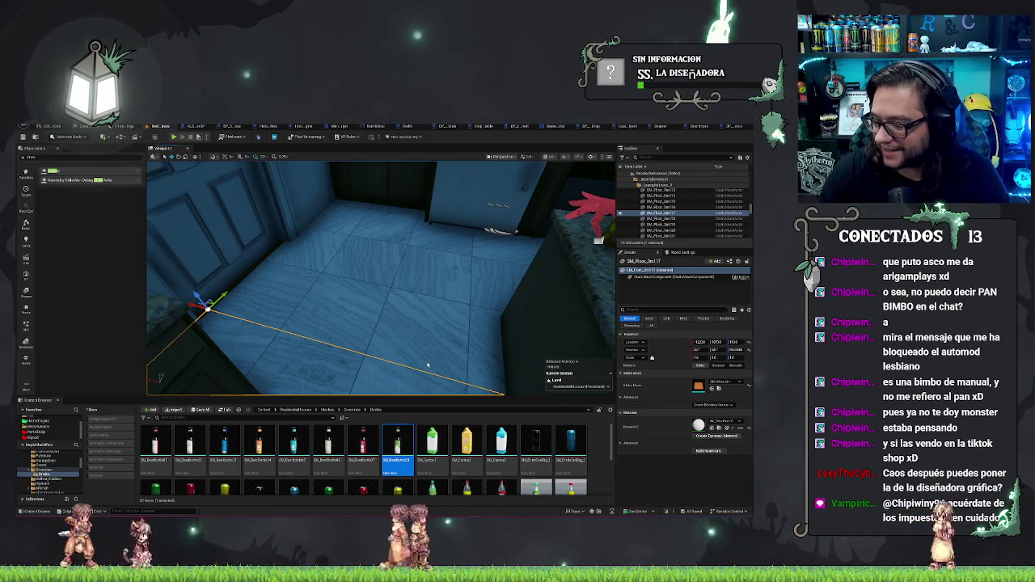
# Step: Start a first-person playtest, walk to the fridge, and open, close and reopen its door
pyautogui.hotkey('alt', 'p')
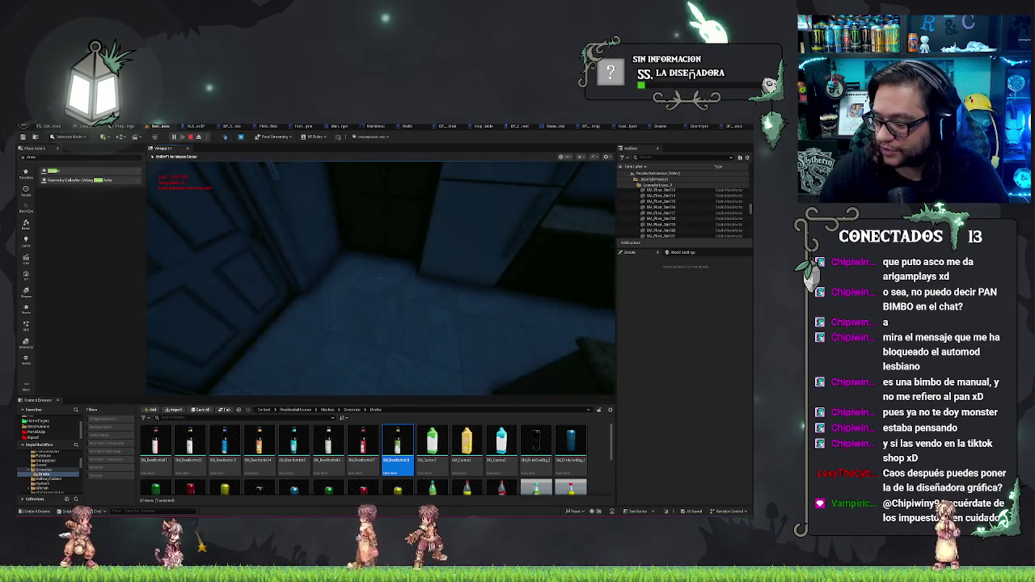
pyautogui.press('w')
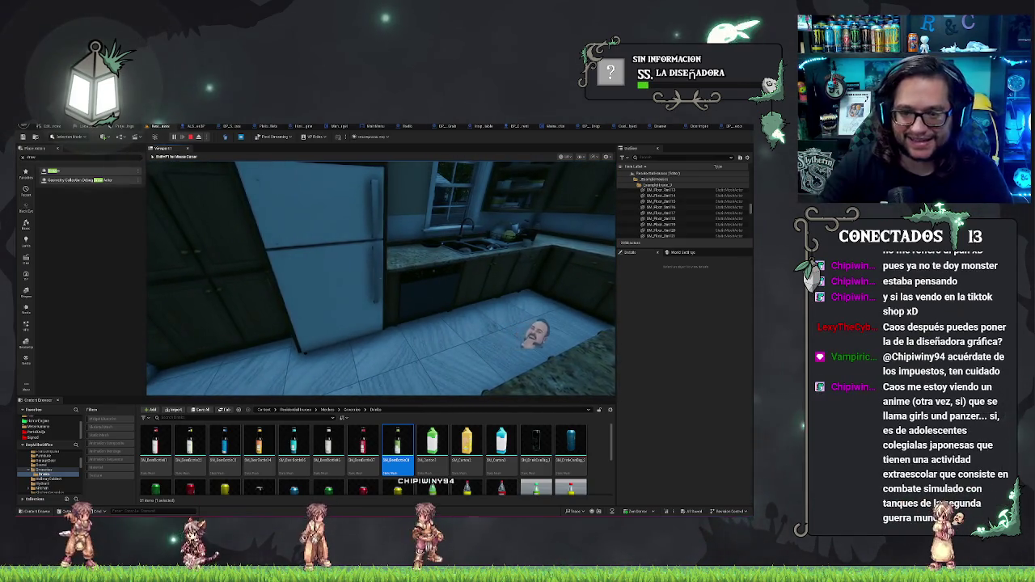
pyautogui.press('w')
pyautogui.click(380, 278)
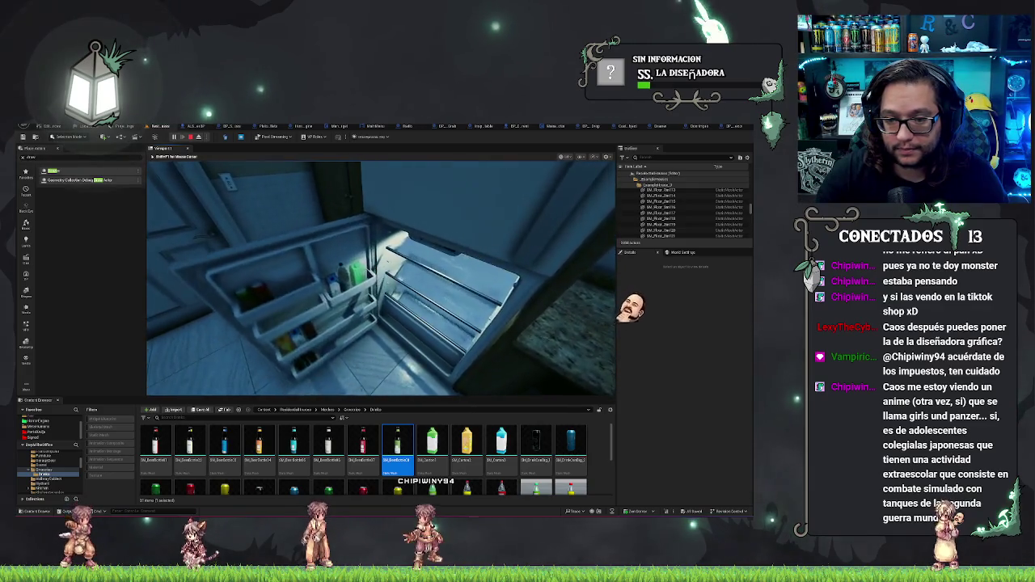
pyautogui.press('s')
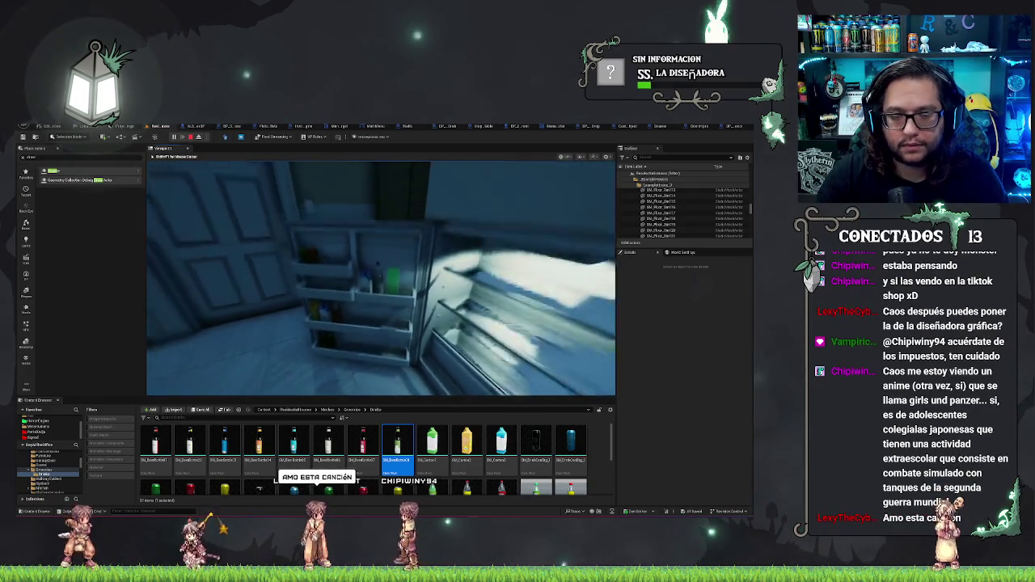
pyautogui.click(381, 278)
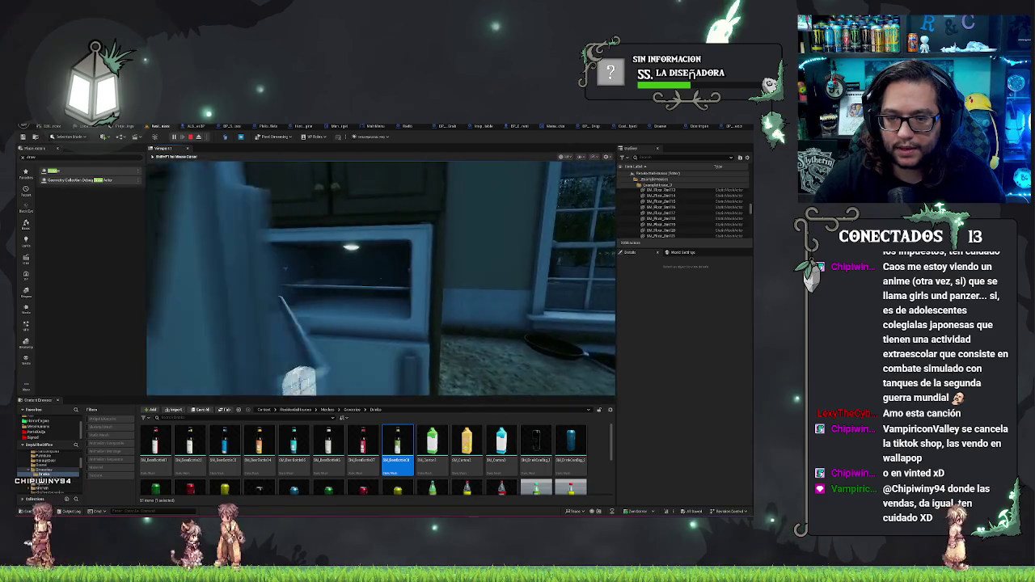
pyautogui.press('e')
pyautogui.press('e')
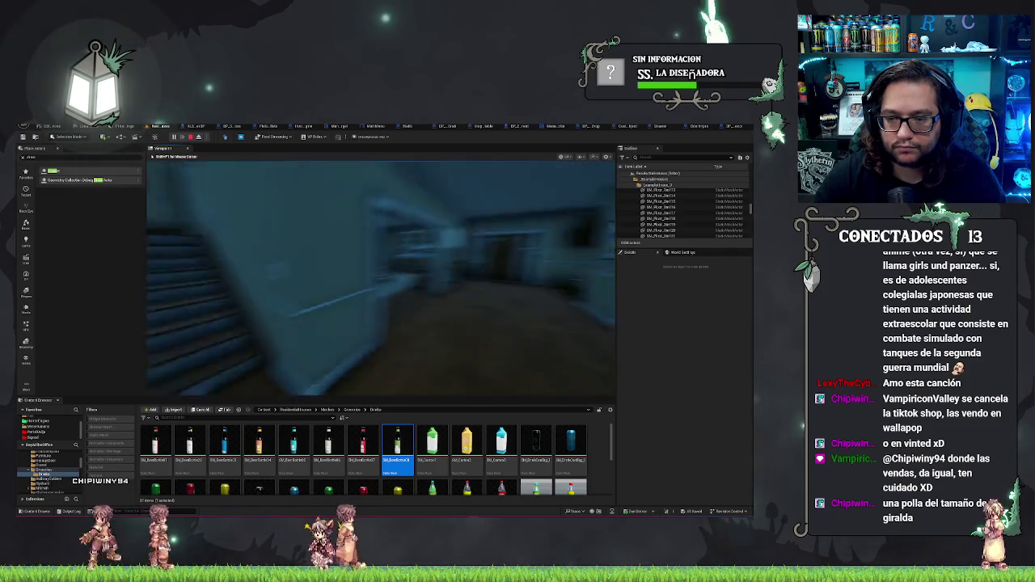
pyautogui.press('w')
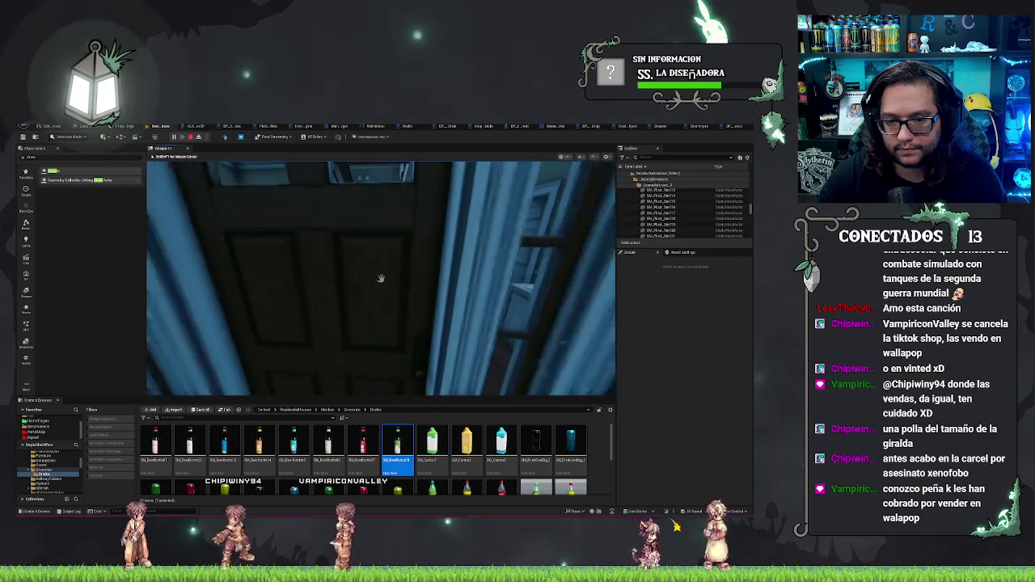
# Step: Walk down the hallway, open the front door, reach the snowy sidewalk, then stop playing
pyautogui.moveTo(381, 278); pyautogui.dragTo(381, 278)
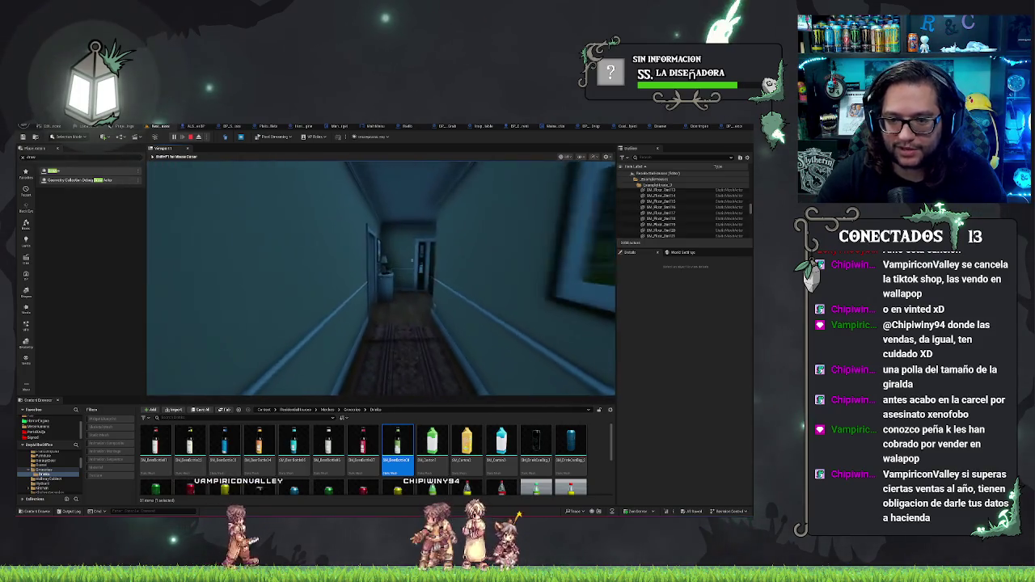
pyautogui.press('w')
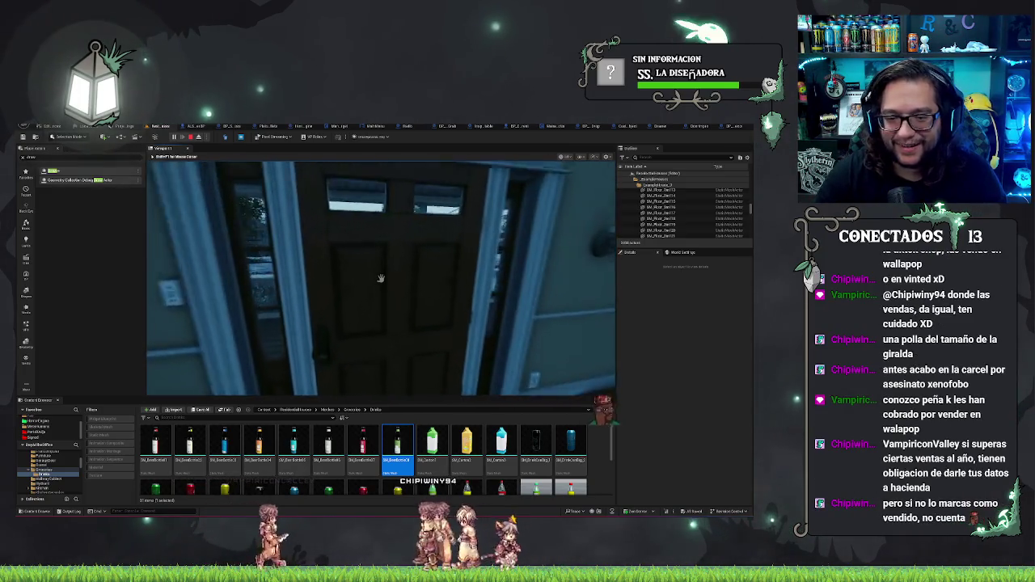
pyautogui.press('e')
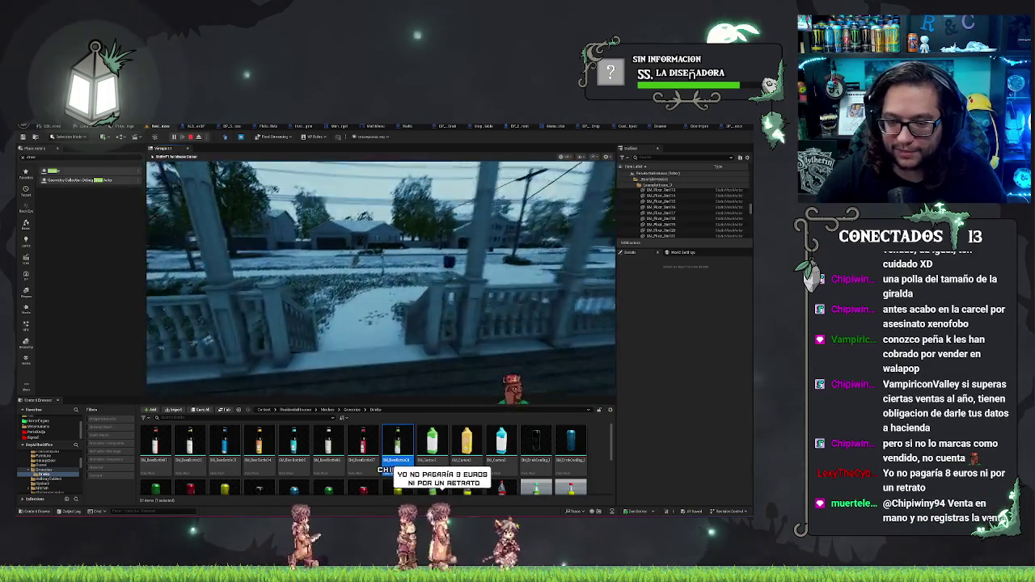
pyautogui.press('w')
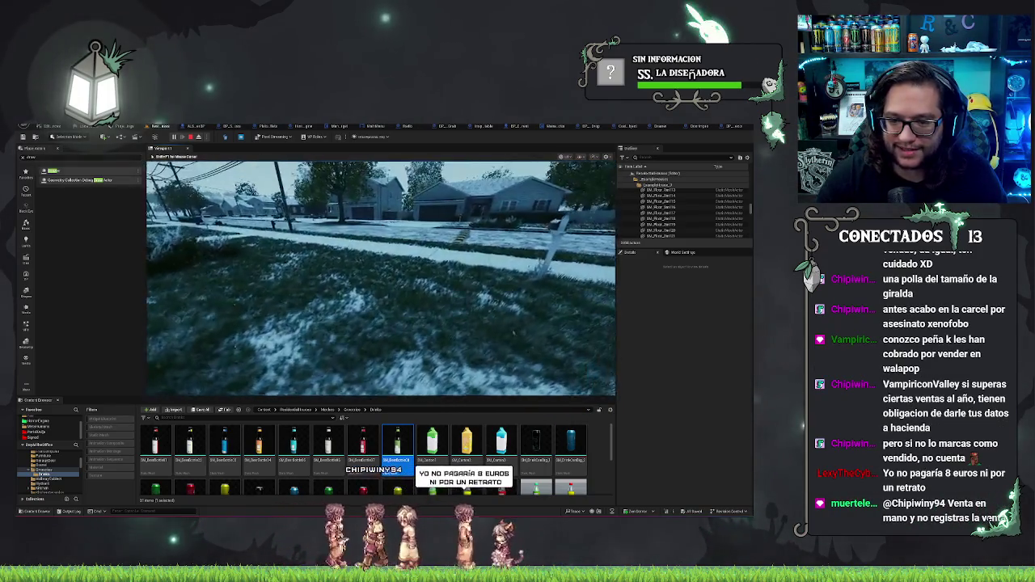
pyautogui.press('w')
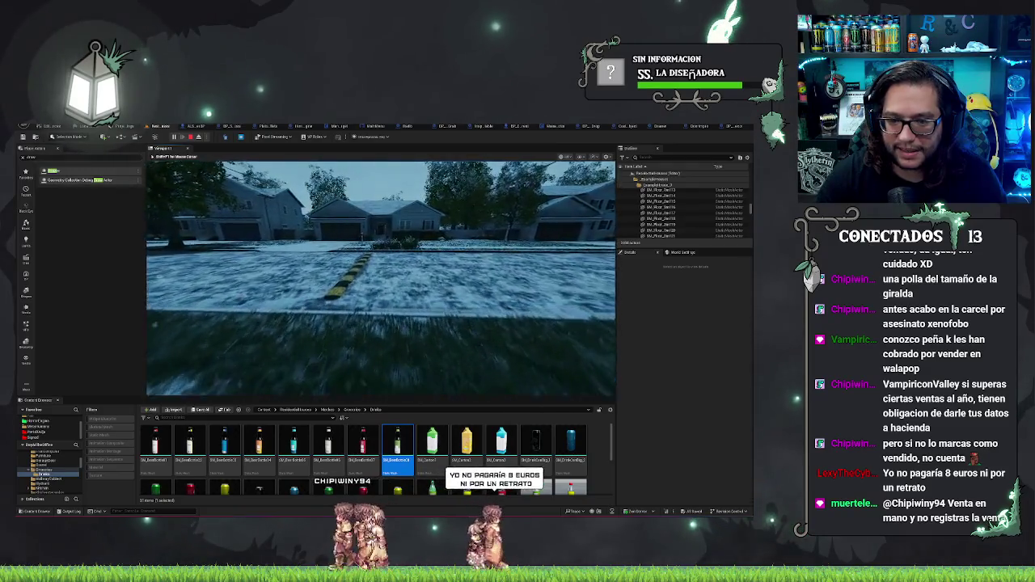
pyautogui.press('w')
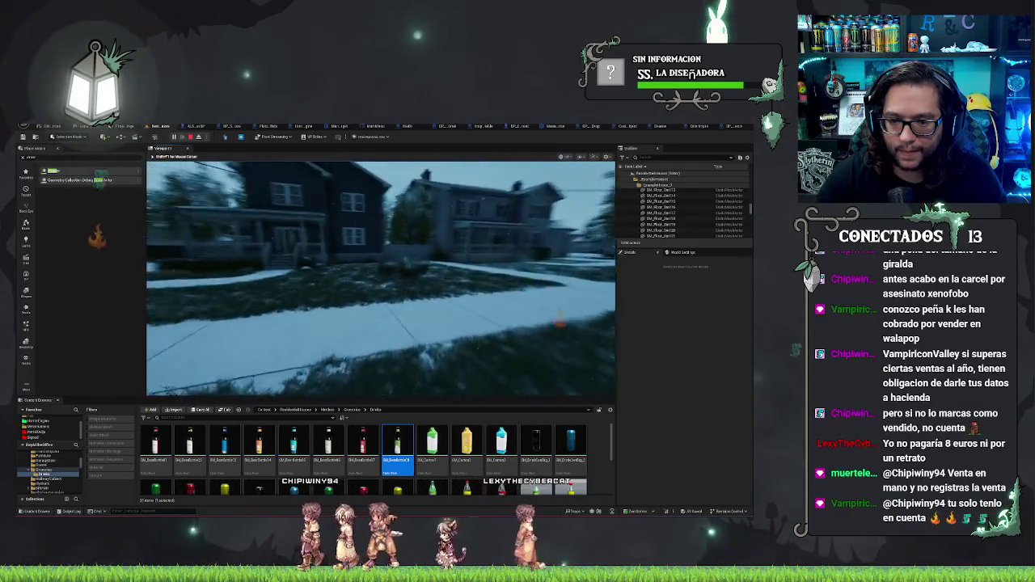
pyautogui.press('w')
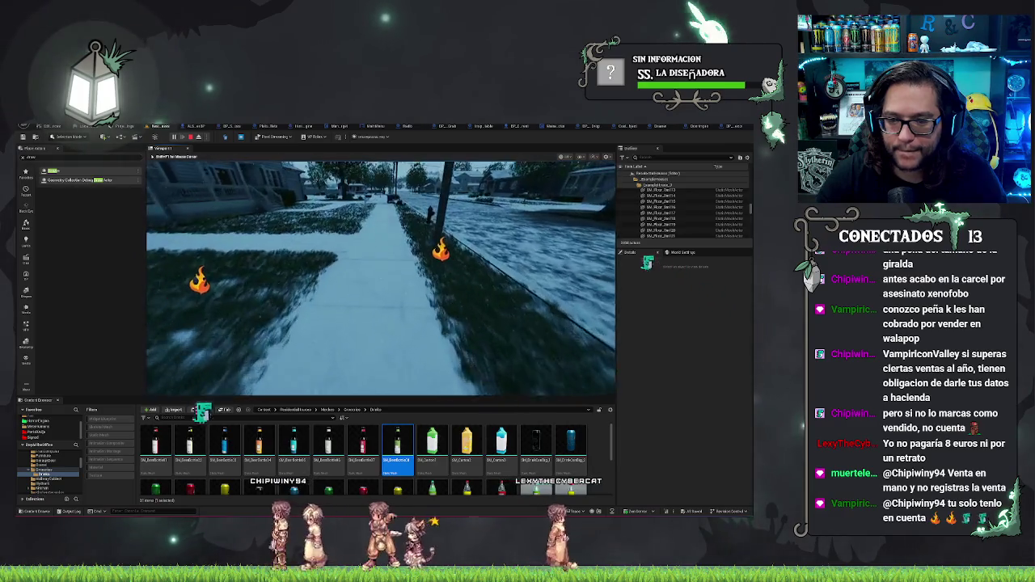
pyautogui.press('Escape')
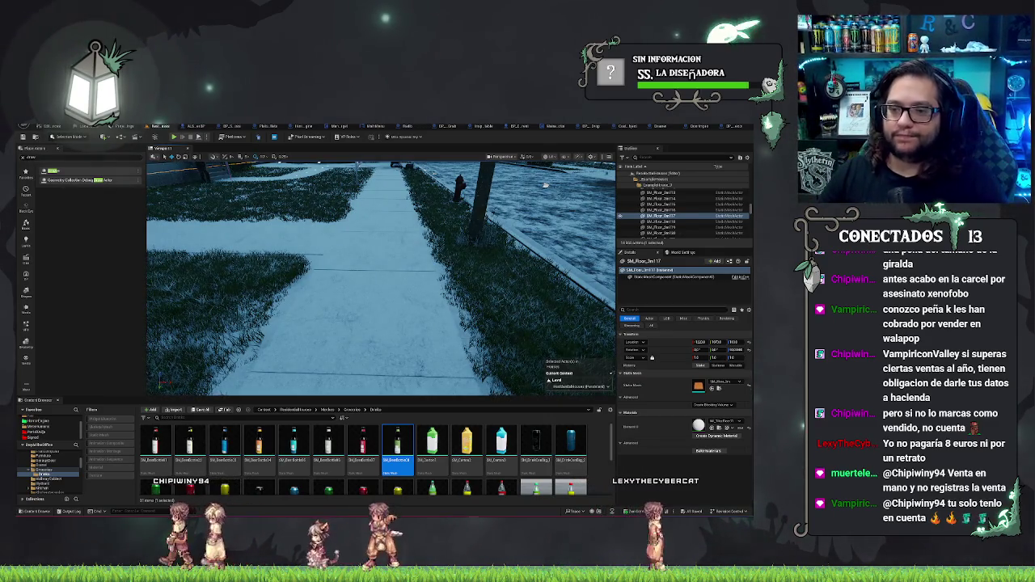
# Step: Fly the view back to the fridge and cancel an accidental deletion of BP_ObjectGrab2
pyautogui.press('f')
pyautogui.moveTo(207, 368); pyautogui.dragTo(356, 297)
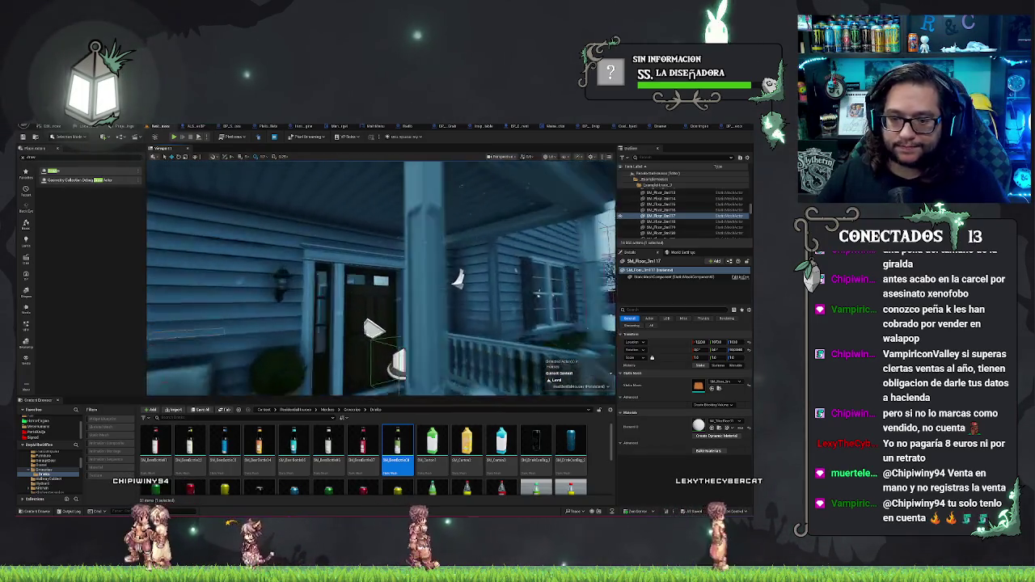
pyautogui.moveTo(437, 255)
pyautogui.mouseDown()
pyautogui.moveTo(372, 262)
pyautogui.moveTo(431, 202)
pyautogui.mouseUp()
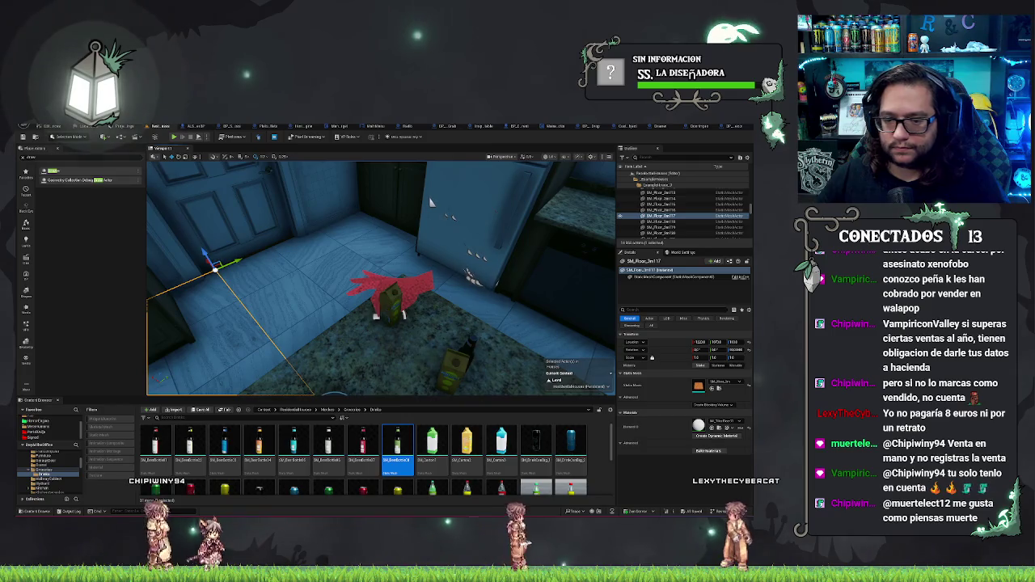
pyautogui.click(397, 287)
pyautogui.press('Delete')
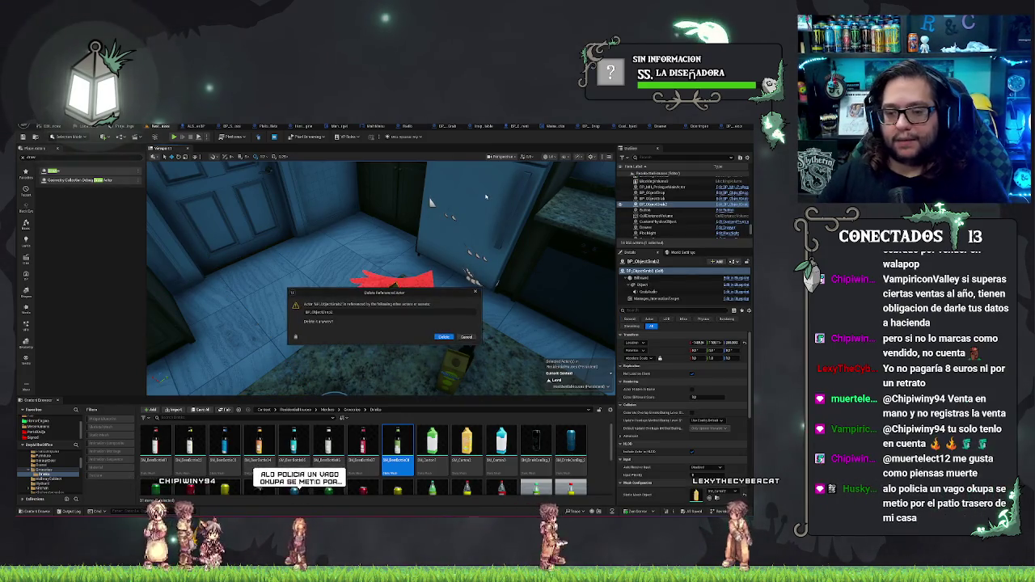
pyautogui.press('Escape')
# Step: Swing the fridge door open and delete the red bottle BP_ObjectDrop2, confirming the dialog
pyautogui.click(432, 202)
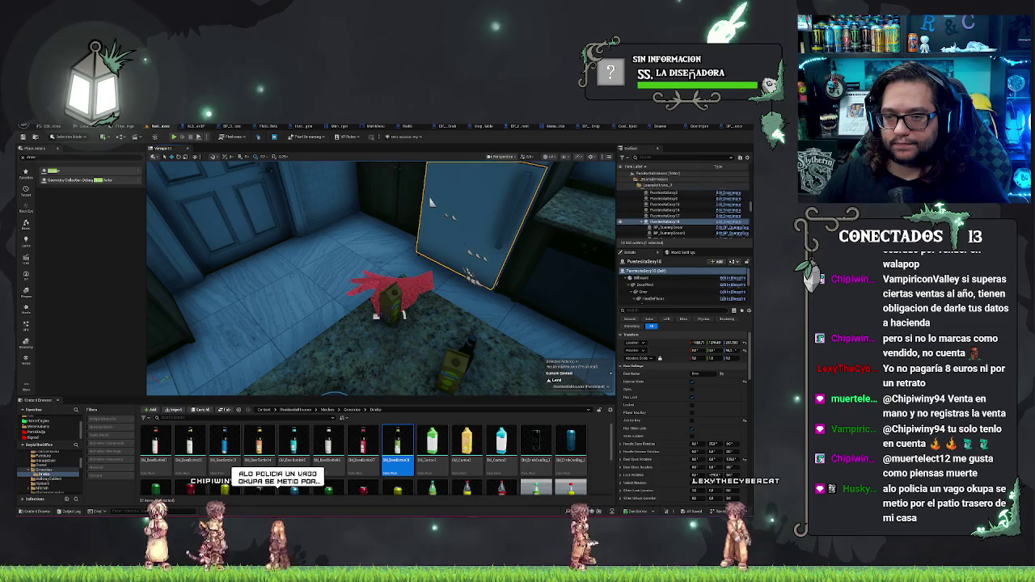
pyautogui.moveTo(431, 202); pyautogui.dragTo(494, 294)
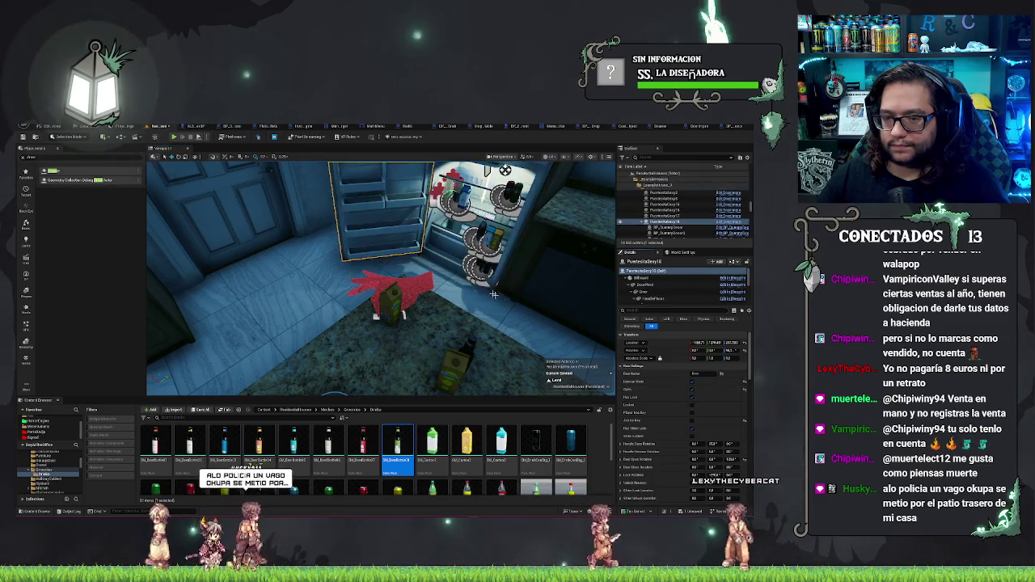
pyautogui.press('f')
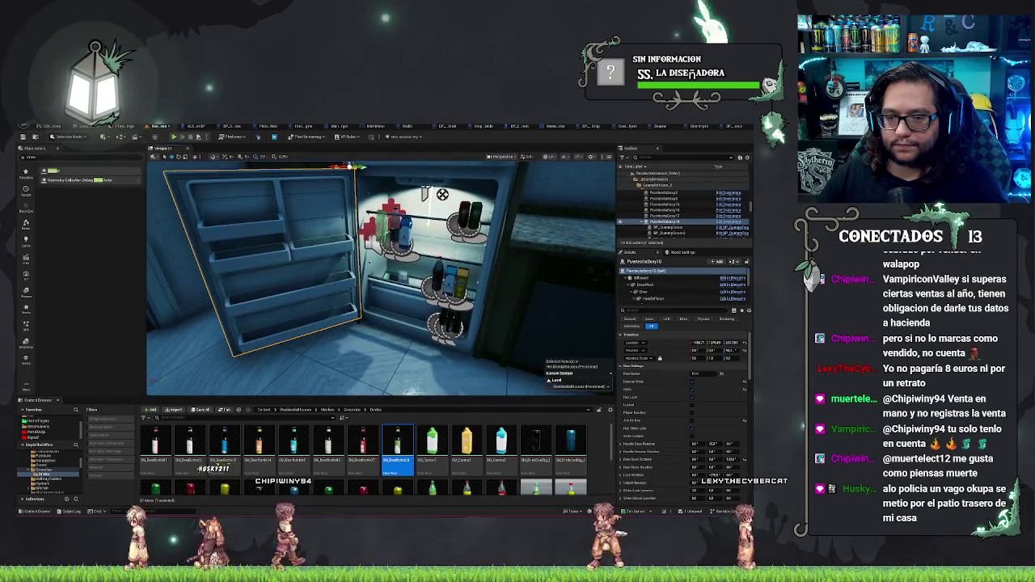
pyautogui.click(424, 192)
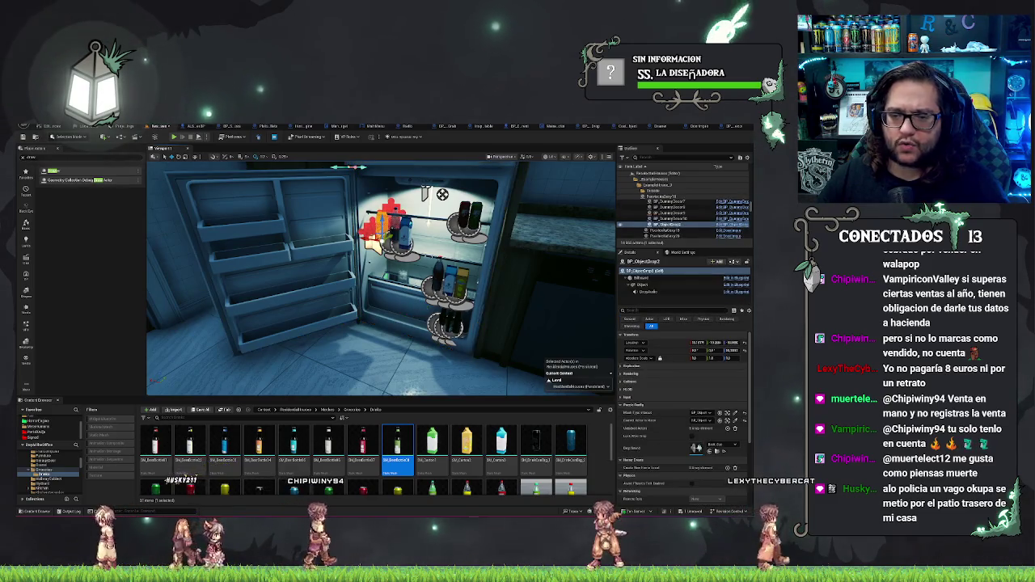
pyautogui.moveTo(617, 356); pyautogui.dragTo(566, 338)
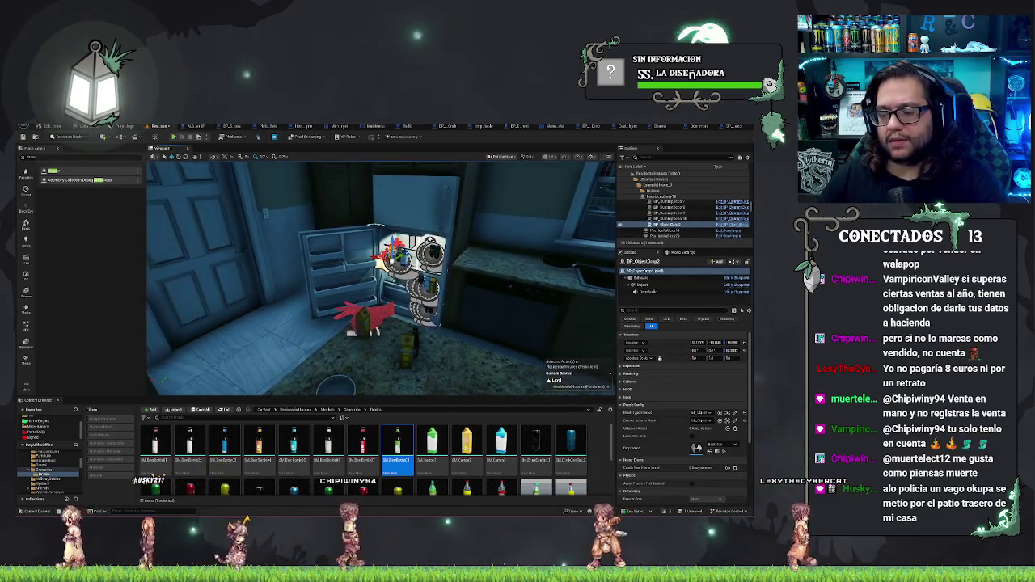
pyautogui.press('Delete')
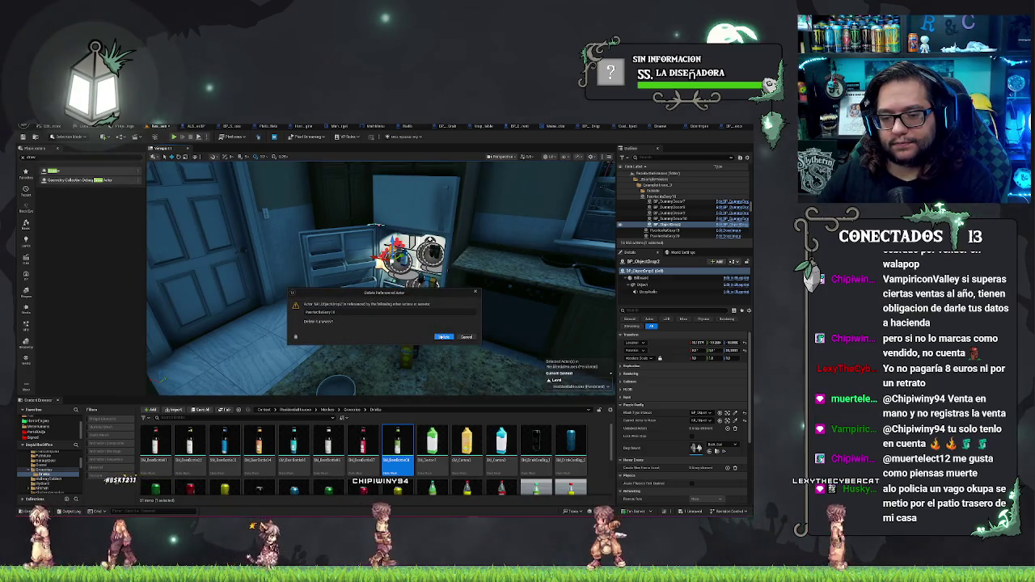
pyautogui.click(431, 336)
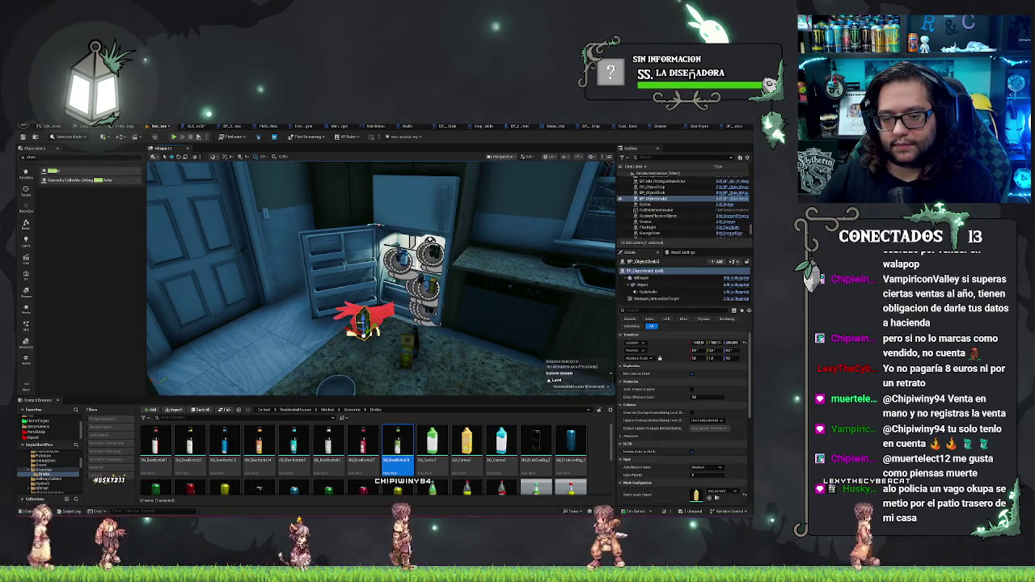
pyautogui.click(374, 228)
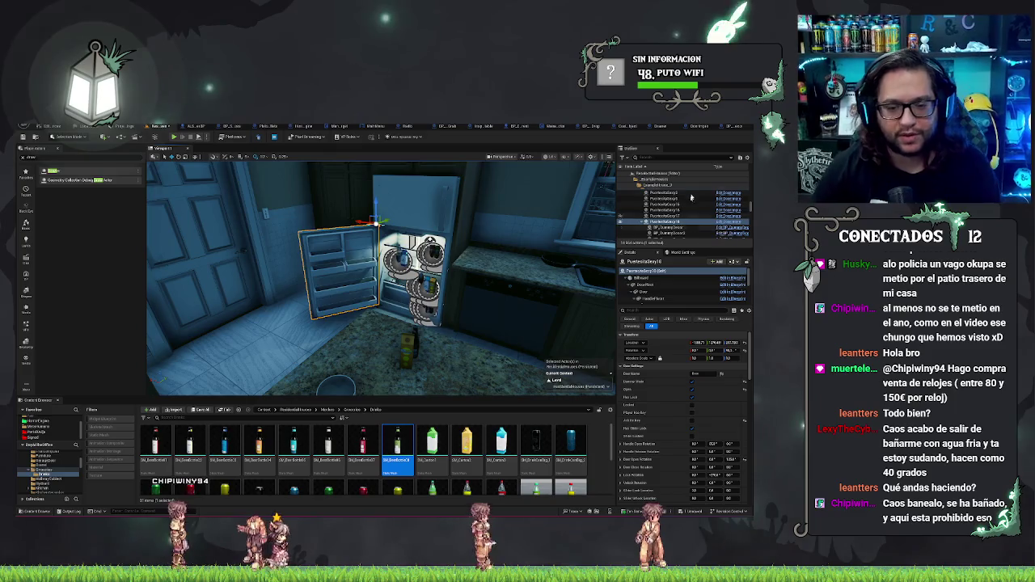
# Step: Remove the empty None entry from the fridge door's Attached Actors
pyautogui.scroll(-5, 685, 413)
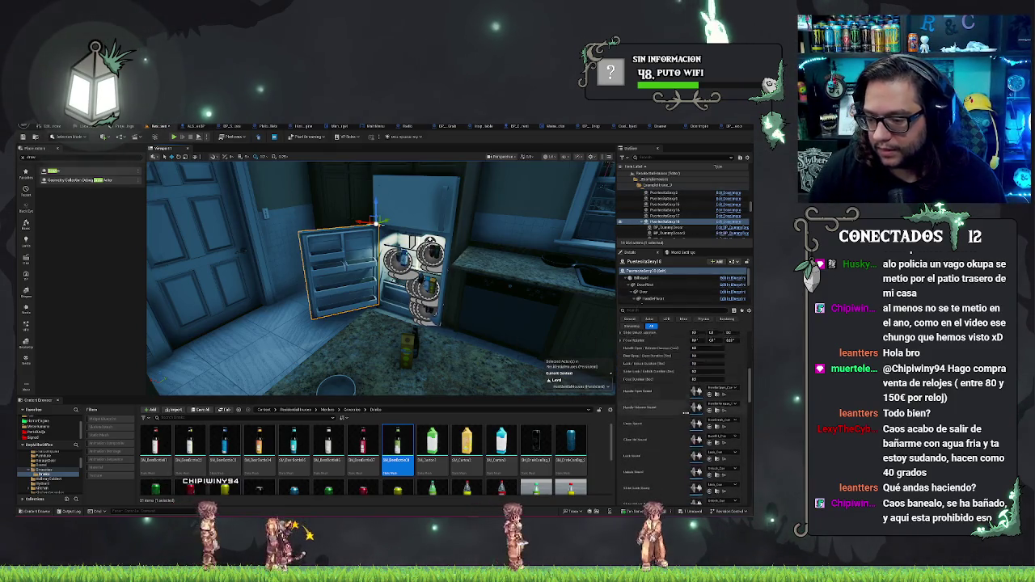
pyautogui.scroll(-3, 685, 412)
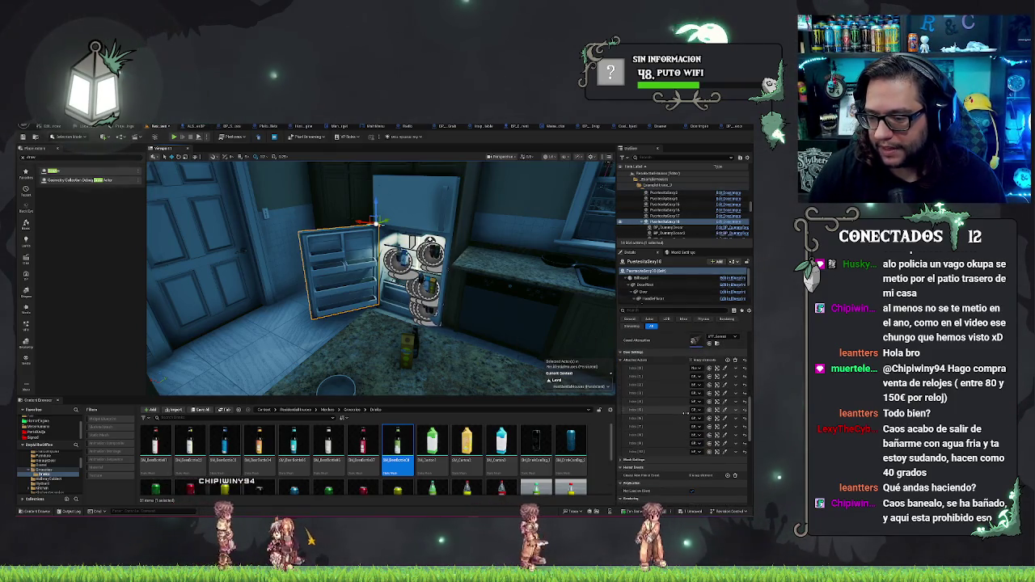
pyautogui.click(737, 367)
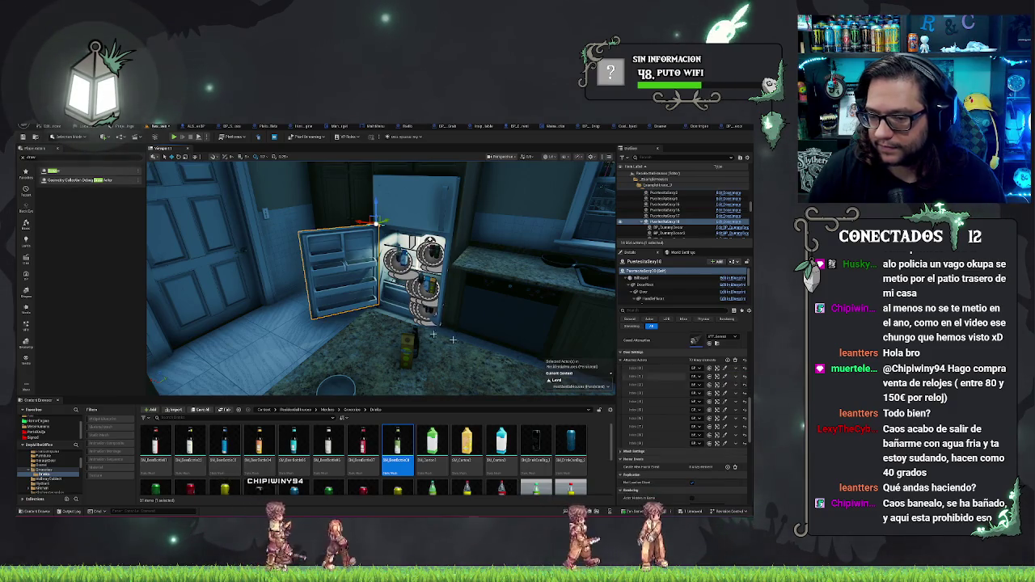
pyautogui.click(743, 386)
# Step: Turn off Door Settings > Opens so the fridge door starts closed
pyautogui.scroll(4, 678, 358)
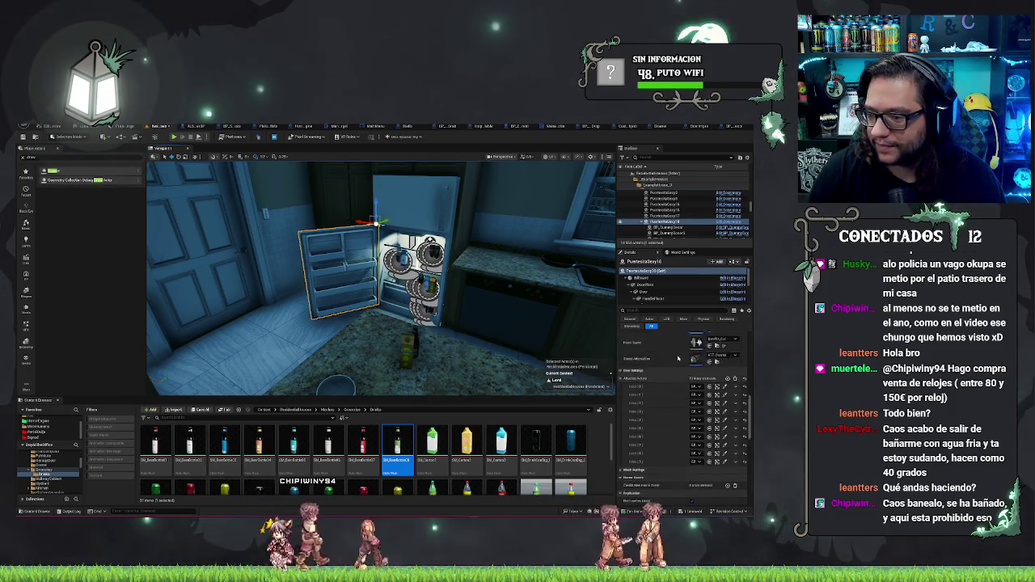
pyautogui.scroll(3, 679, 364)
pyautogui.click(693, 389)
pyautogui.click(692, 391)
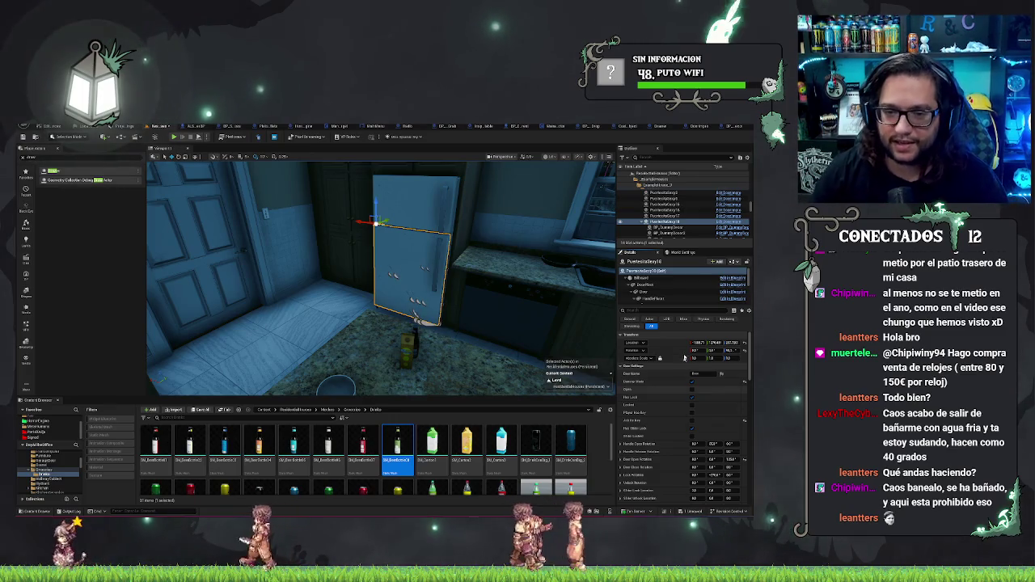
# Step: Save the ResidentialHouses map with Ctrl+S
pyautogui.moveTo(481, 367)
pyautogui.mouseDown()
pyautogui.moveTo(461, 365)
pyautogui.moveTo(481, 366)
pyautogui.moveTo(465, 348)
pyautogui.moveTo(396, 349)
pyautogui.mouseUp()
pyautogui.hotkey('ctrl', 's')
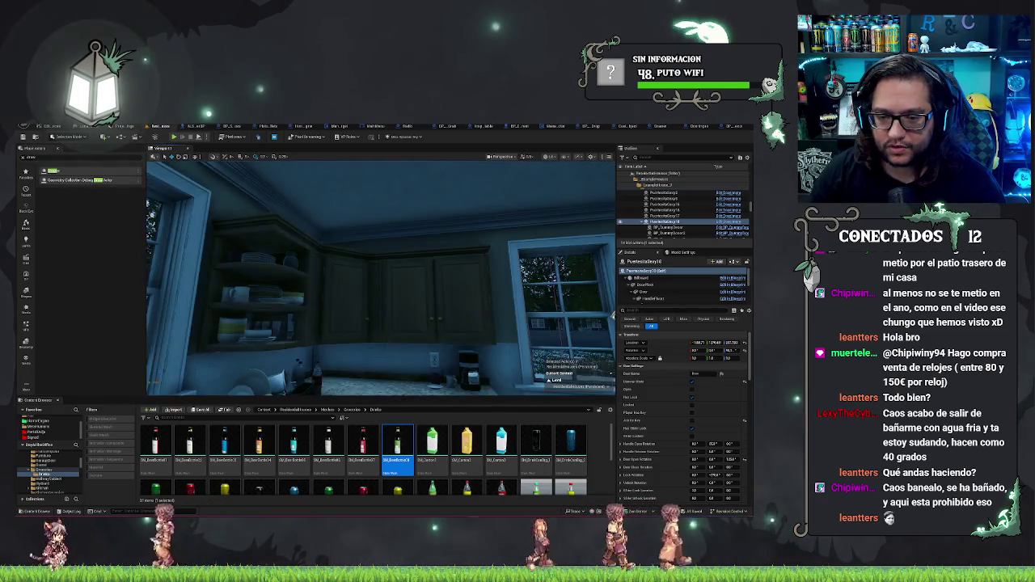
pyautogui.moveTo(457, 298)
pyautogui.mouseDown()
pyautogui.moveTo(409, 324)
pyautogui.moveTo(271, 333)
pyautogui.mouseUp()
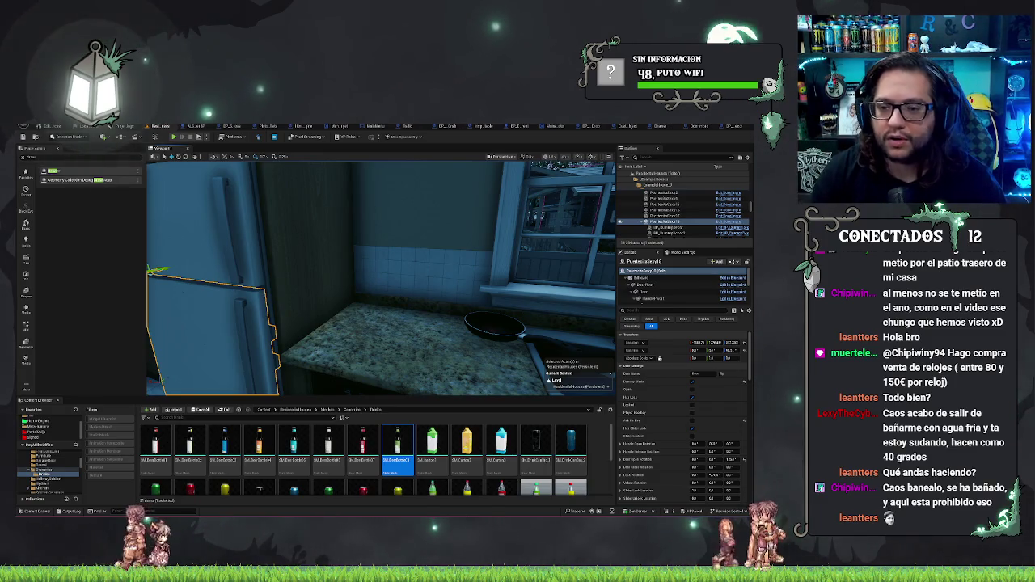
pyautogui.moveTo(380, 279); pyautogui.dragTo(323, 279)
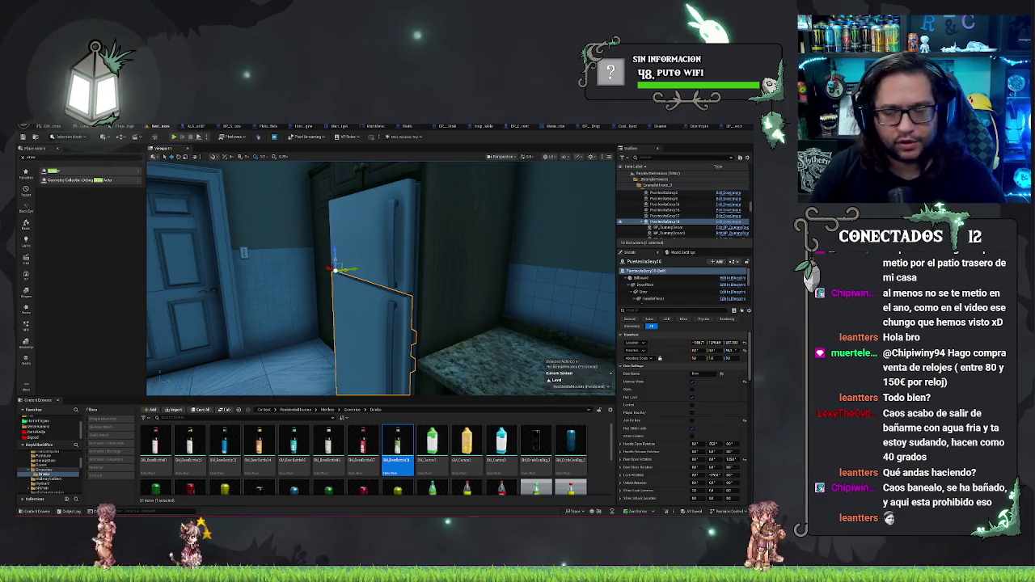
pyautogui.moveTo(380, 279)
pyautogui.mouseDown()
pyautogui.moveTo(340, 283)
pyautogui.moveTo(446, 330)
pyautogui.moveTo(446, 283)
pyautogui.mouseUp()
pyautogui.press('Escape')
pyautogui.moveTo(432, 340); pyautogui.dragTo(322, 373)
pyautogui.moveTo(530, 357)
pyautogui.mouseDown()
pyautogui.moveTo(578, 355)
pyautogui.moveTo(598, 336)
pyautogui.mouseUp()
pyautogui.moveTo(518, 324)
pyautogui.mouseDown()
pyautogui.moveTo(527, 286)
pyautogui.moveTo(545, 342)
pyautogui.moveTo(380, 364)
pyautogui.moveTo(400, 363)
pyautogui.moveTo(307, 348)
pyautogui.moveTo(249, 271)
pyautogui.moveTo(387, 286)
pyautogui.moveTo(447, 317)
pyautogui.moveTo(466, 269)
pyautogui.moveTo(358, 268)
pyautogui.moveTo(356, 218)
pyautogui.moveTo(331, 194)
pyautogui.moveTo(300, 195)
pyautogui.mouseUp()
pyautogui.moveTo(410, 271)
pyautogui.mouseDown()
pyautogui.moveTo(348, 194)
pyautogui.moveTo(301, 200)
pyautogui.mouseUp()
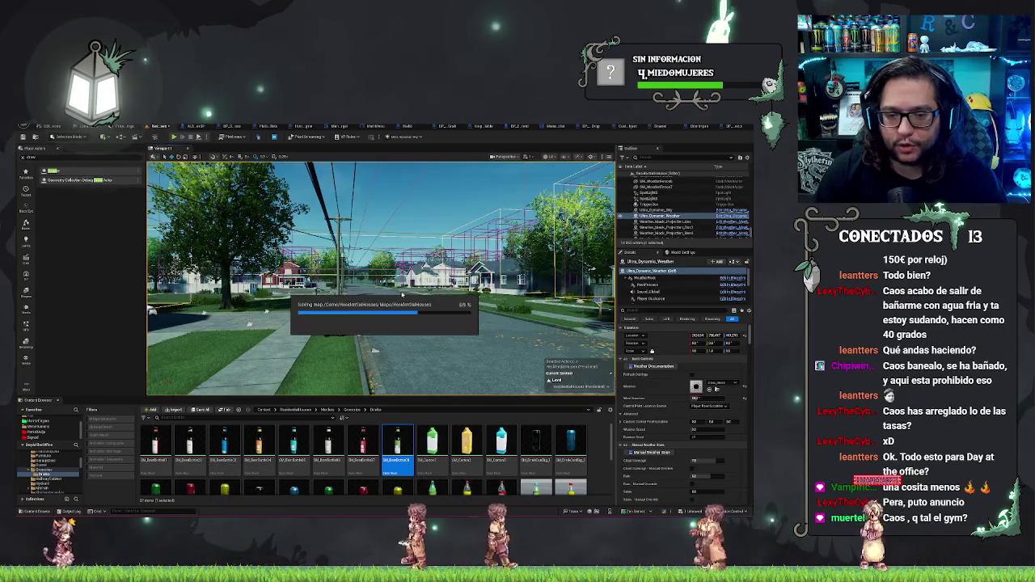
pyautogui.moveTo(381, 243)
pyautogui.mouseDown()
pyautogui.moveTo(380, 323)
pyautogui.moveTo(380, 243)
pyautogui.mouseUp()
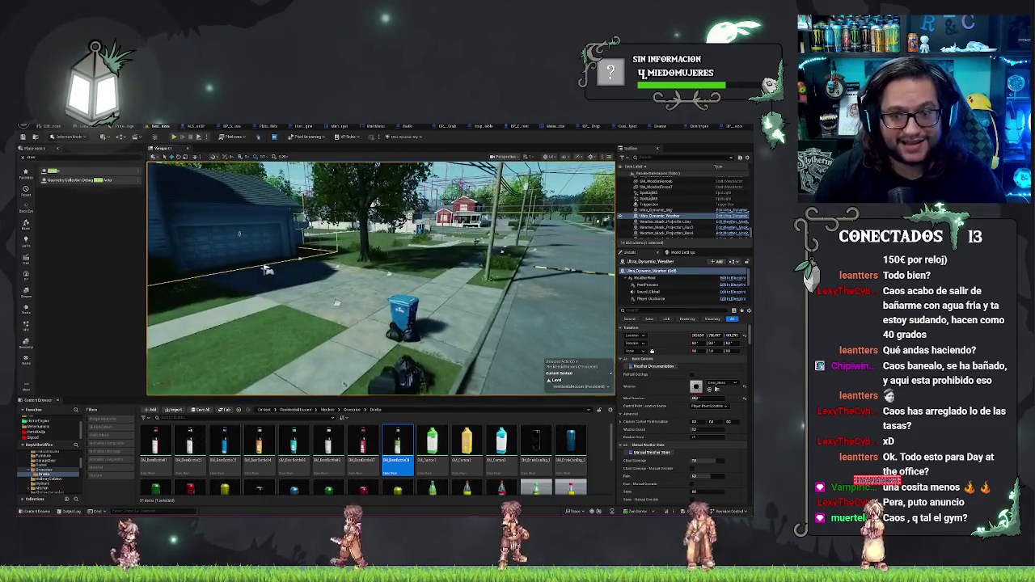
pyautogui.moveTo(298, 273); pyautogui.dragTo(210, 273)
pyautogui.moveTo(380, 275)
pyautogui.mouseDown()
pyautogui.moveTo(453, 275)
pyautogui.moveTo(372, 275)
pyautogui.moveTo(380, 211)
pyautogui.moveTo(396, 275)
pyautogui.moveTo(412, 267)
pyautogui.moveTo(404, 289)
pyautogui.mouseUp()
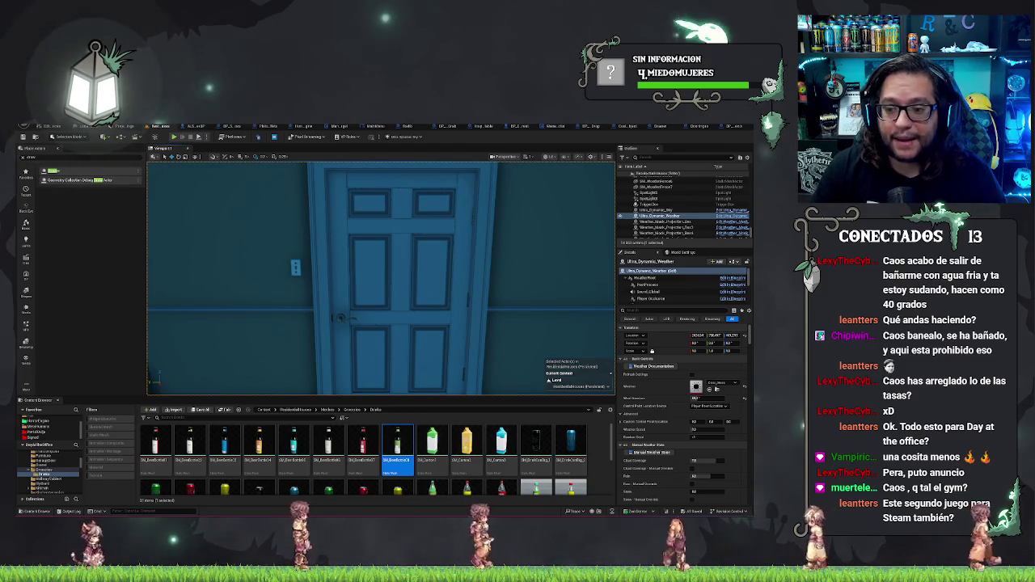
# Step: Turn the view toward the room corner, then switch to the Discord window showing the portrait
pyautogui.moveTo(348, 374)
pyautogui.mouseDown()
pyautogui.moveTo(391, 378)
pyautogui.moveTo(381, 353)
pyautogui.mouseUp()
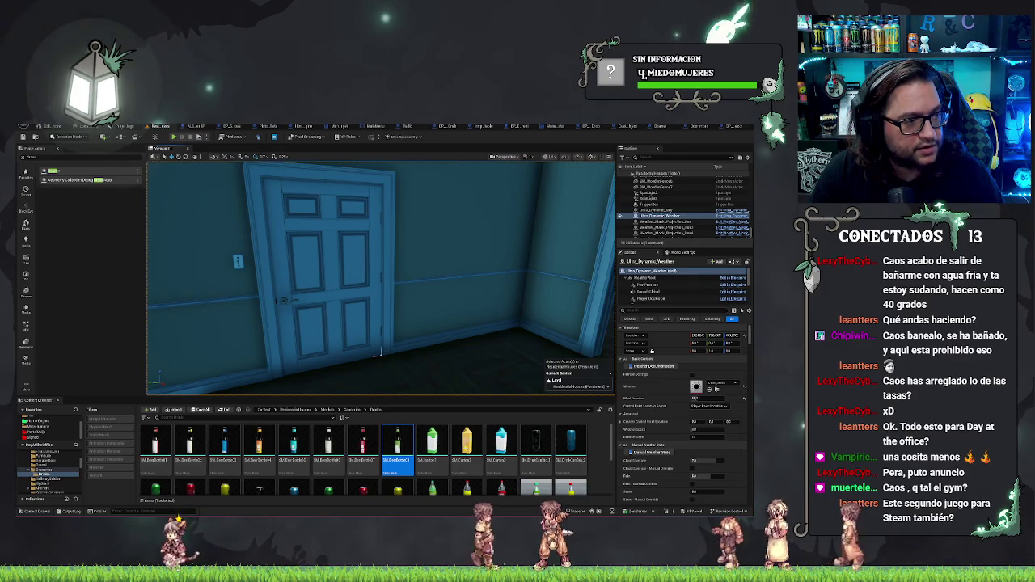
pyautogui.hotkey('alt', 'Tab')
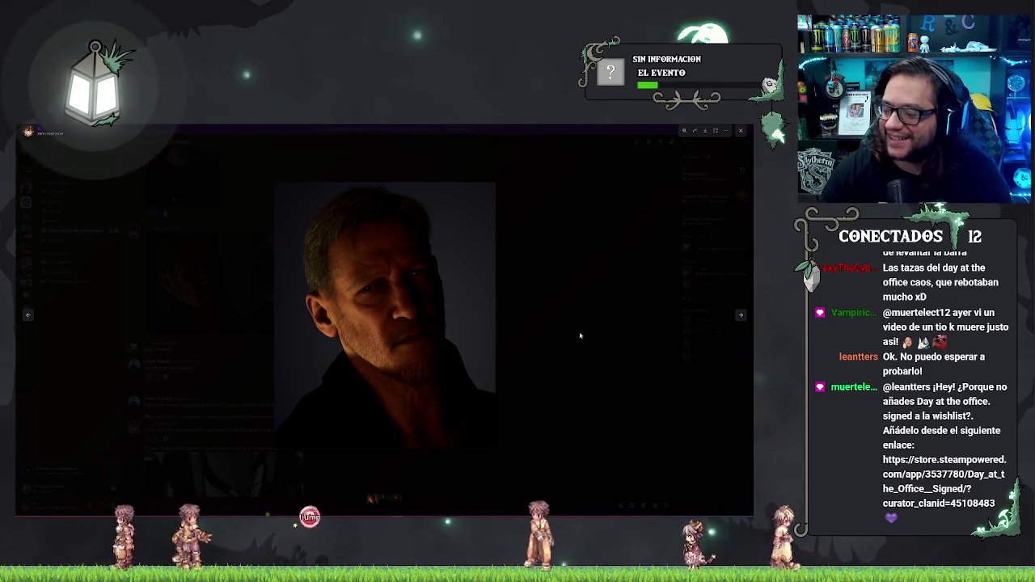
# Step: Close the portrait lightbox, scroll the channel messages, and return to Unreal Engine
pyautogui.click(557, 324)
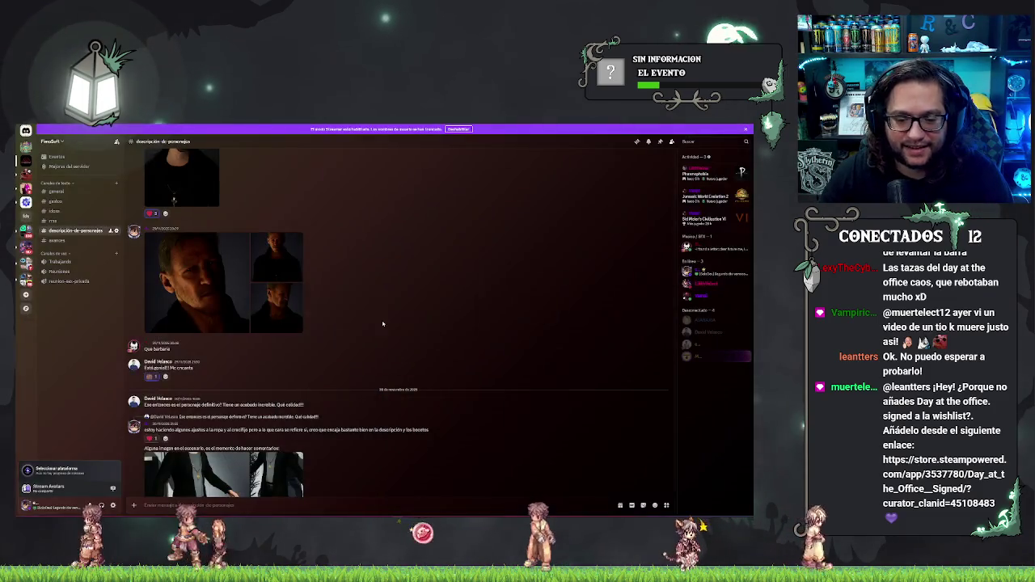
pyautogui.scroll(-2, 321, 358)
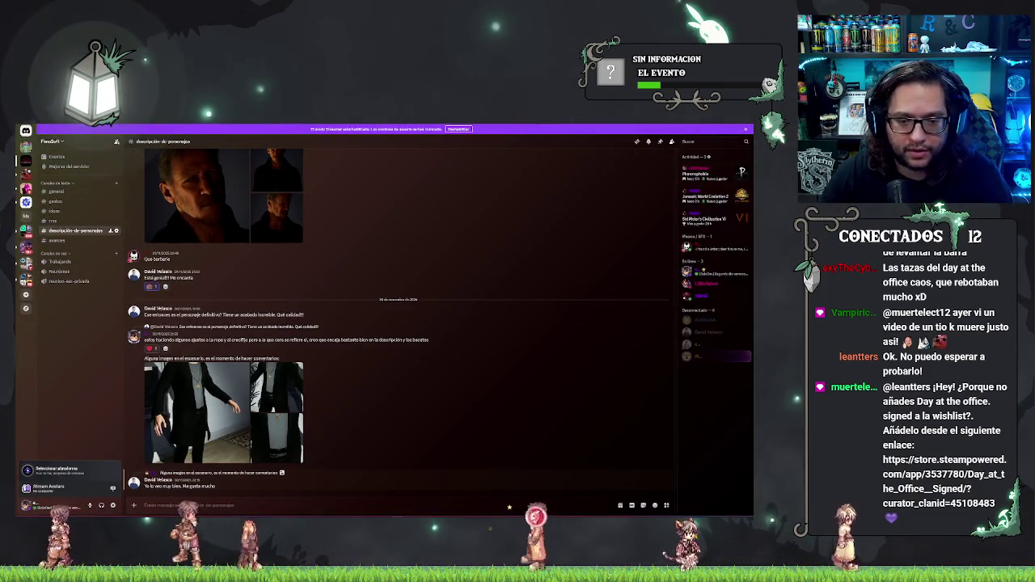
pyautogui.hotkey('alt', 'Tab')
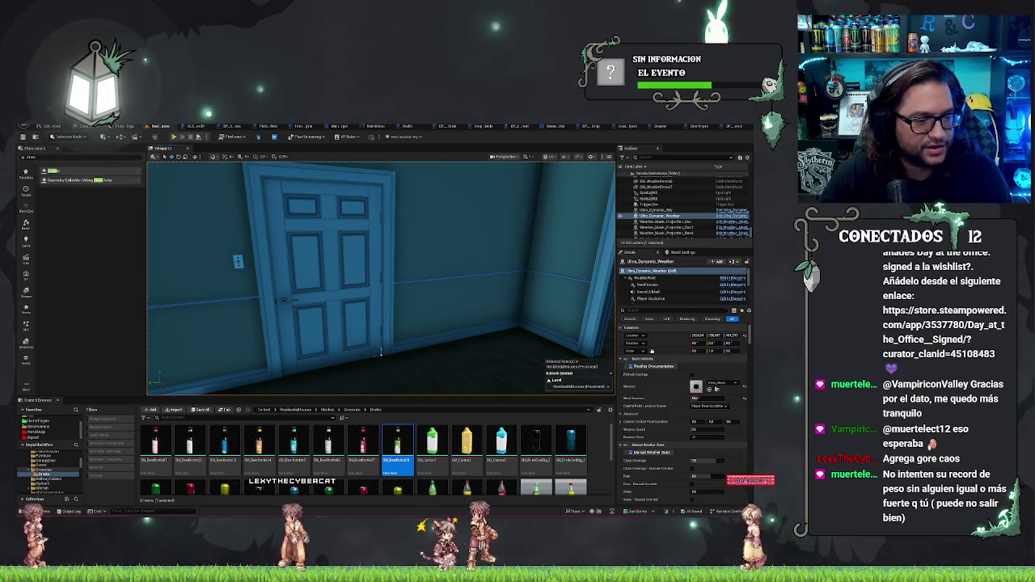
# Step: Switch to the browser's Steamworks 'Todos los DLC' page and scroll to its top
pyautogui.hotkey('alt', 'Tab')
pyautogui.scroll(1, 219, 299)
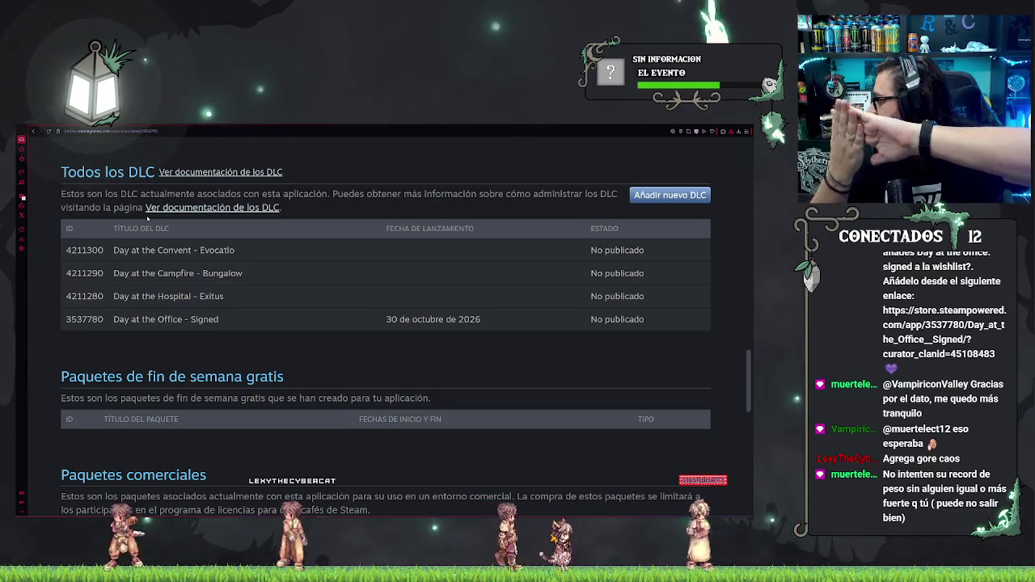
# Step: Go back from the Steamworks DLC table to the Unreal editor's interior door scene
pyautogui.hotkey('alt', 'Tab')
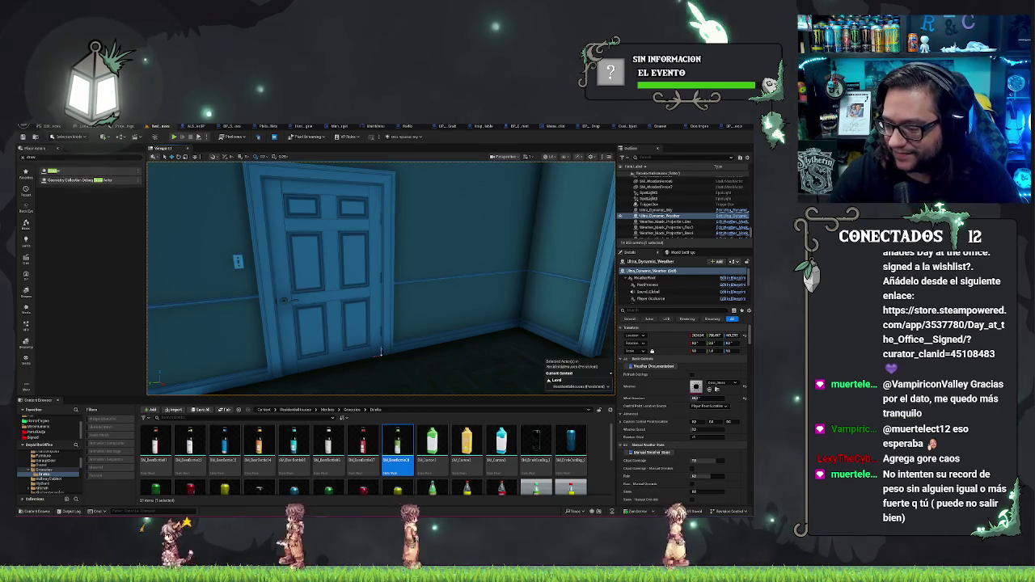
# Step: Duplicate the PistolBullets ammo pickup sitting on the mailbox
pyautogui.moveTo(381, 352)
pyautogui.mouseDown()
pyautogui.moveTo(436, 346)
pyautogui.moveTo(389, 351)
pyautogui.mouseUp()
pyautogui.click(96, 159)
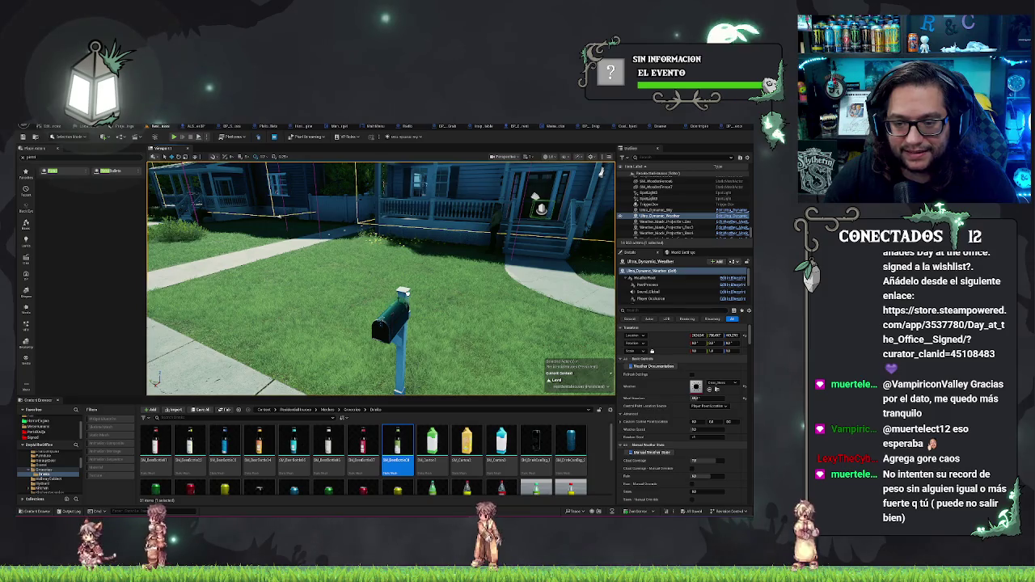
pyautogui.click(393, 320)
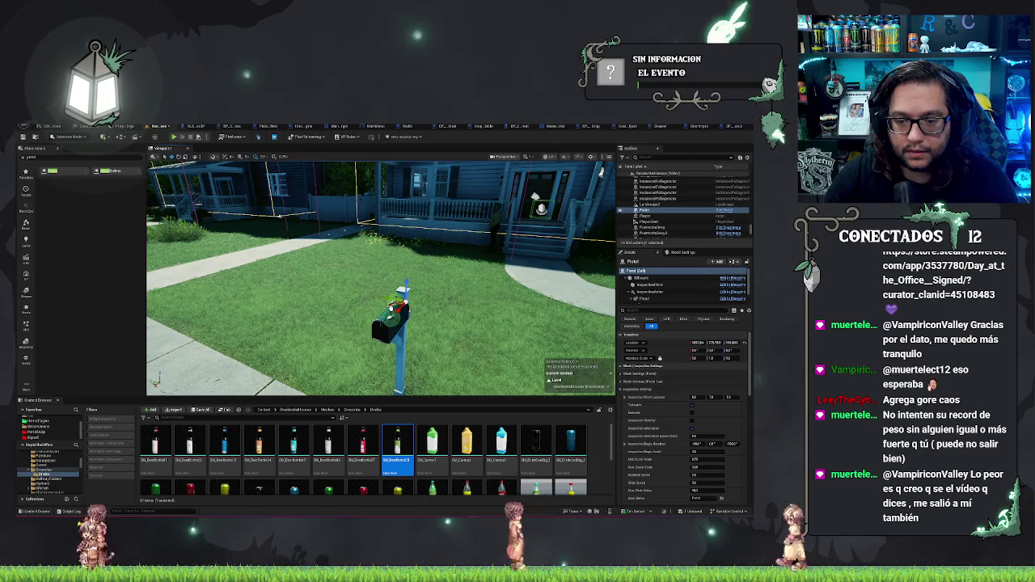
pyautogui.click(380, 324)
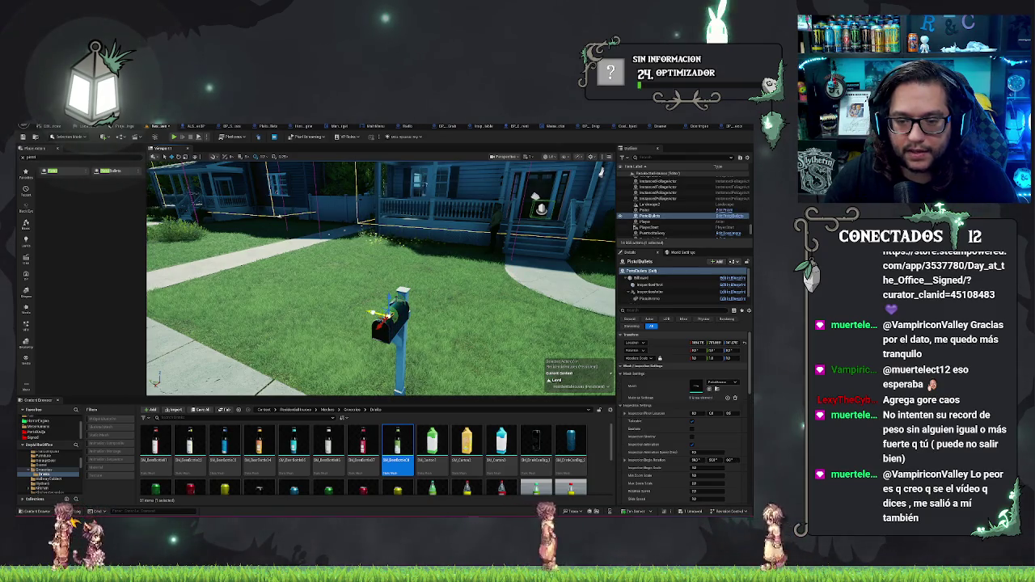
pyautogui.hotkey('ctrl', 'd')
pyautogui.hotkey('ctrl', 'd')
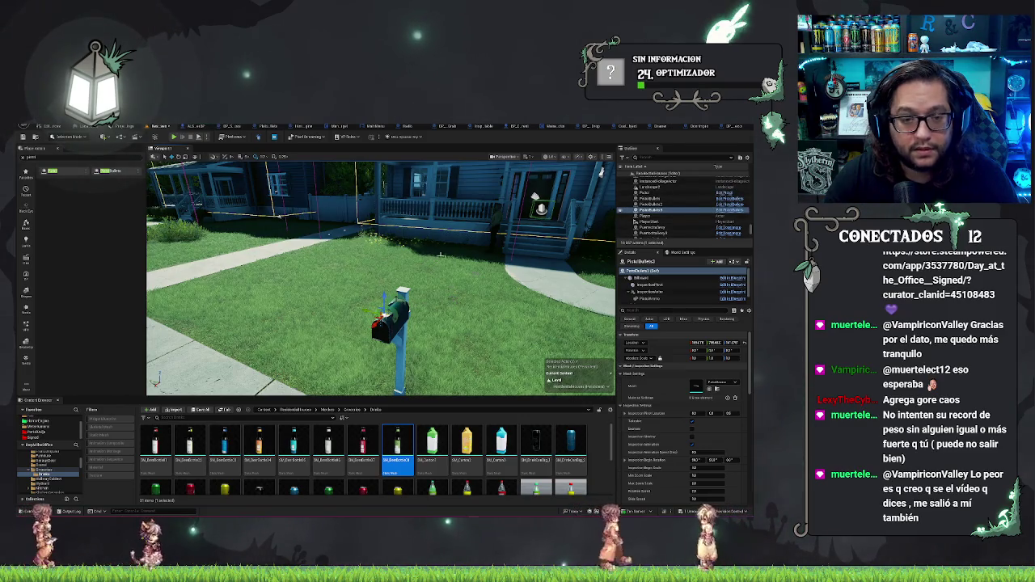
# Step: Place two BP_Demon enemy dummies on the front lawn from Place Actors
pyautogui.click(31, 158)
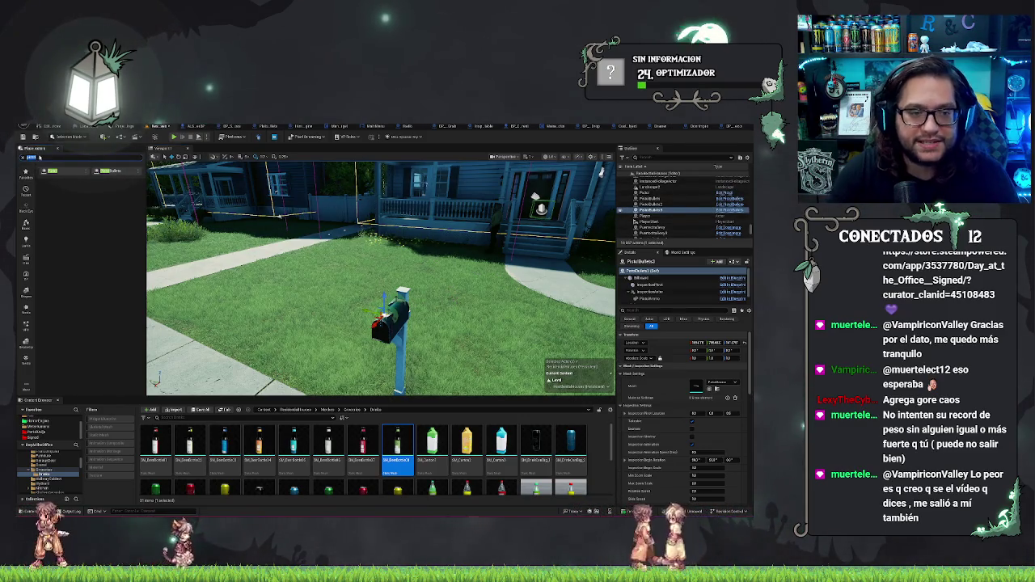
pyautogui.write('decal')
pyautogui.moveTo(52, 171); pyautogui.dragTo(346, 242)
pyautogui.moveTo(57, 171); pyautogui.dragTo(468, 301)
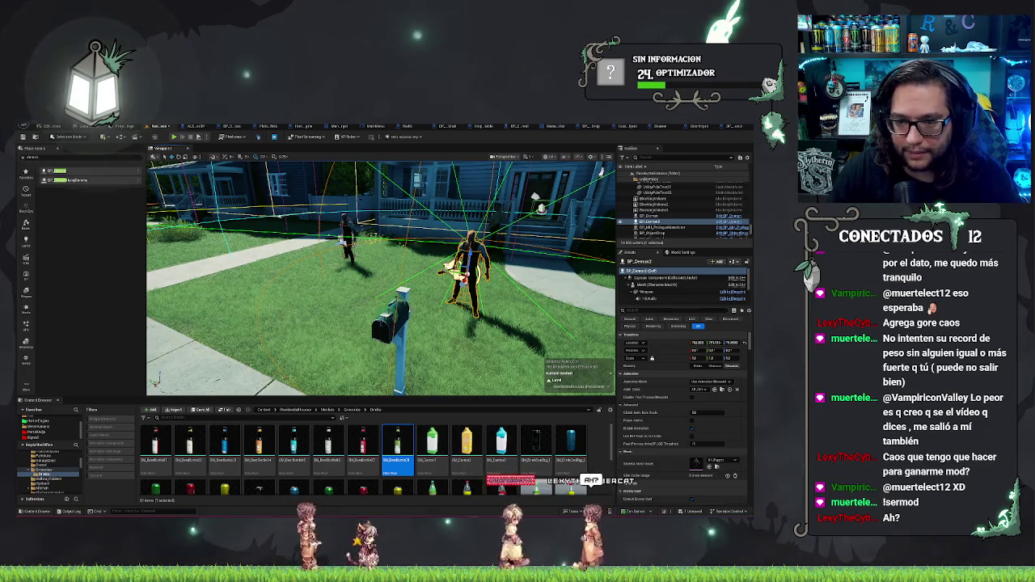
# Step: Select BP_Demon3 and use Play From Here on the sidewalk beside the road
pyautogui.click(239, 239)
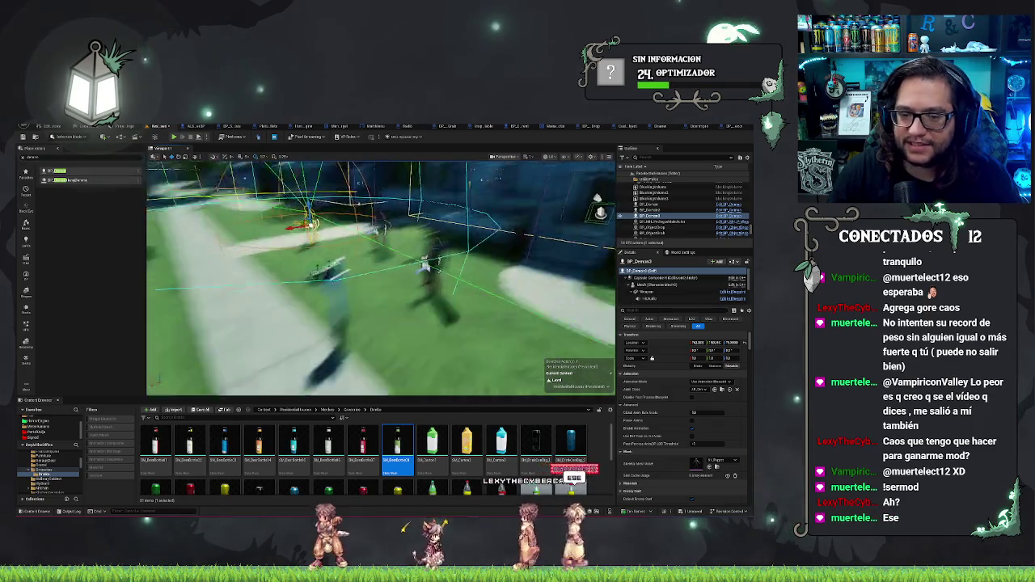
pyautogui.rightClick(443, 356)
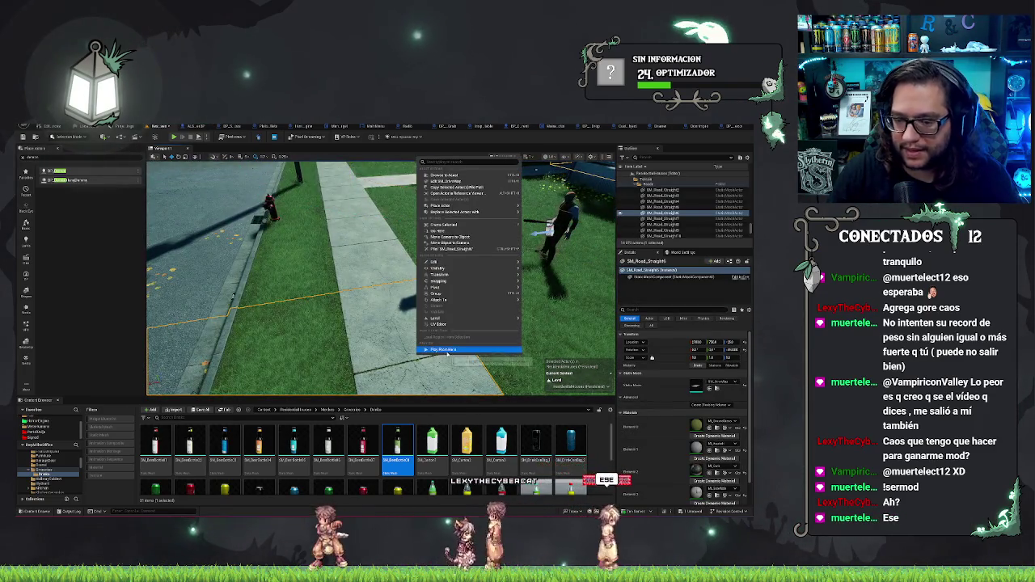
pyautogui.click(447, 351)
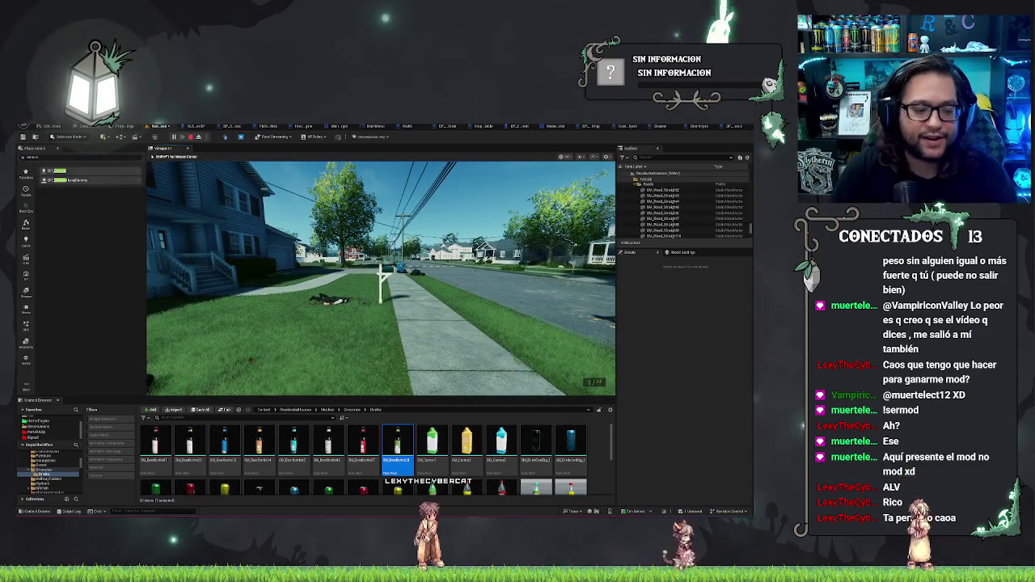
# Step: End the street-level playtest and return to the level editor
pyautogui.press('Escape')
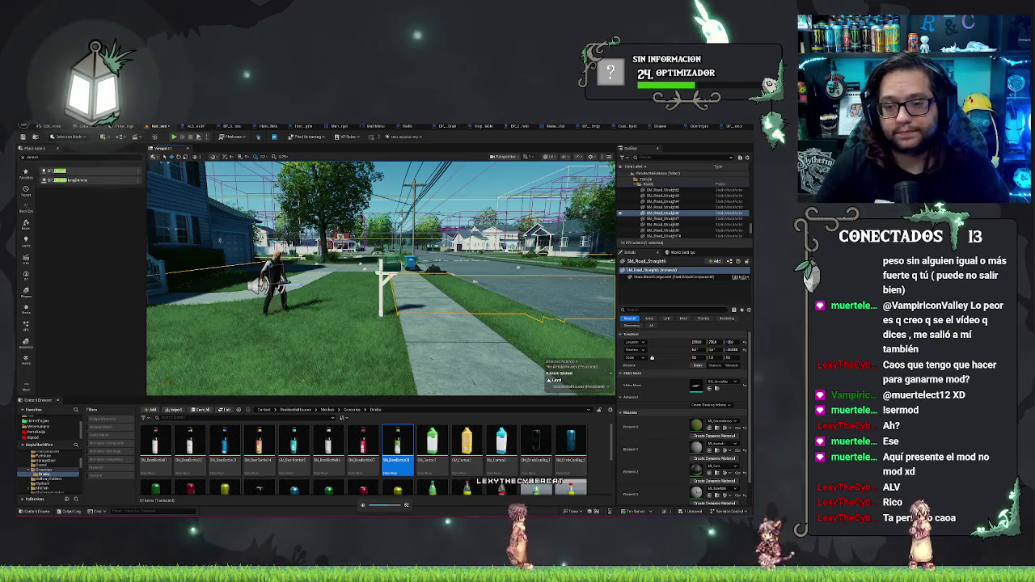
# Step: Inspect the green mailbox on the front lawn
pyautogui.moveTo(381, 275); pyautogui.dragTo(388, 364)
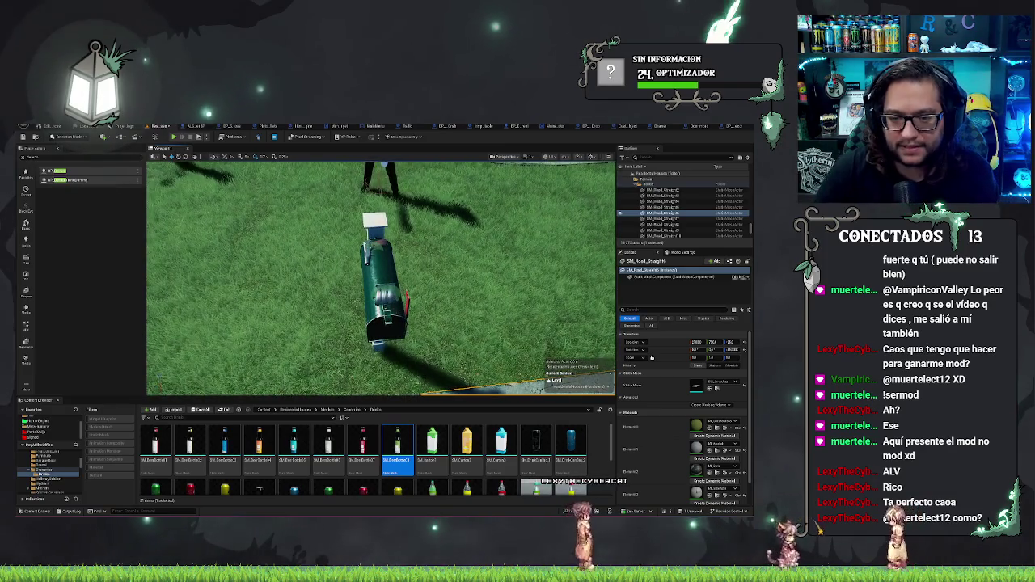
pyautogui.click(386, 299)
pyautogui.press('Escape')
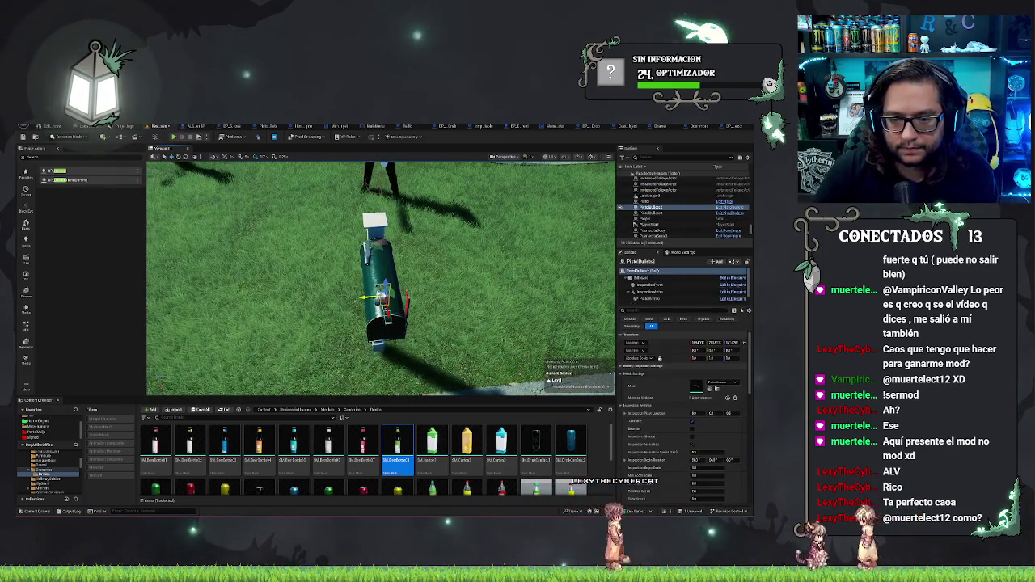
pyautogui.click(385, 283)
pyautogui.press('Escape')
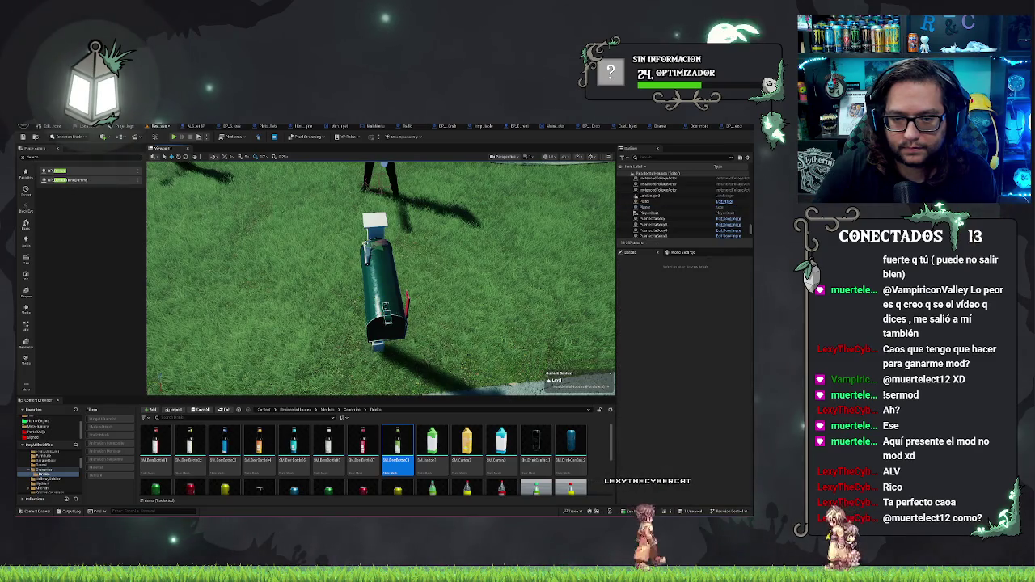
pyautogui.click(384, 283)
# Step: Check both demon dummies on the lawn, deselect, and save the ResidentialHouses map
pyautogui.moveTo(421, 200); pyautogui.dragTo(421, 218)
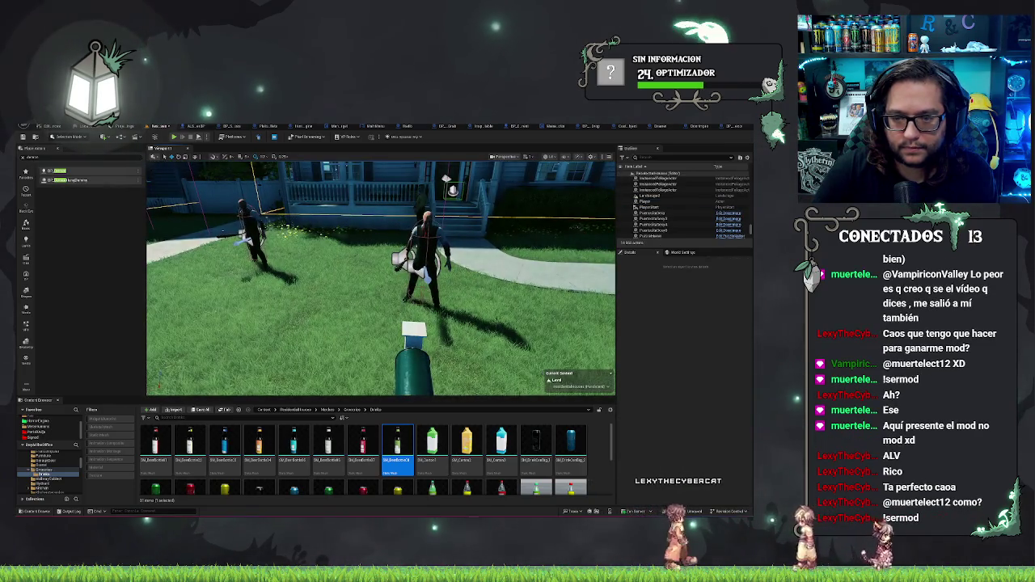
pyautogui.click(425, 243)
pyautogui.click(360, 267)
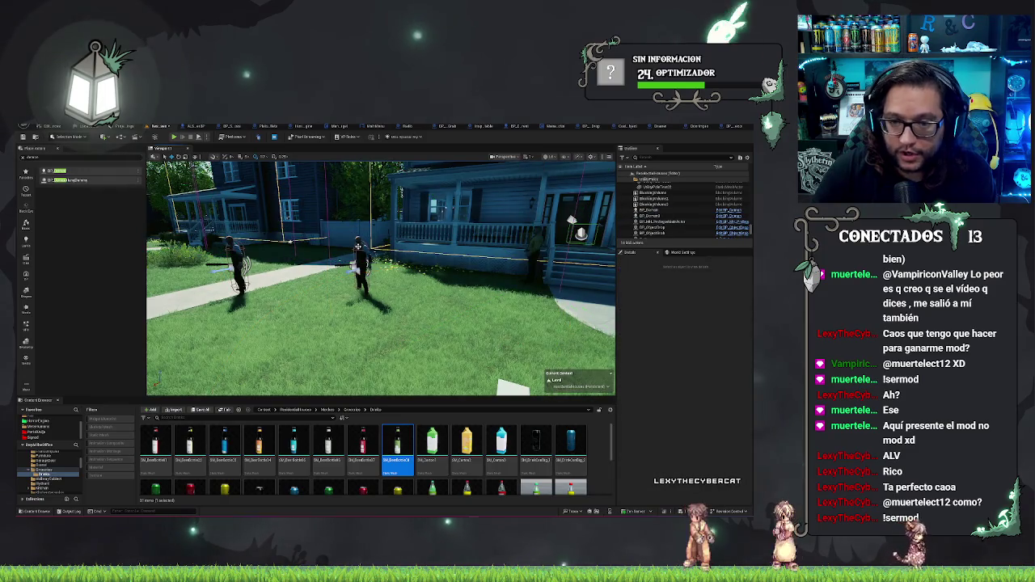
pyautogui.press('Escape')
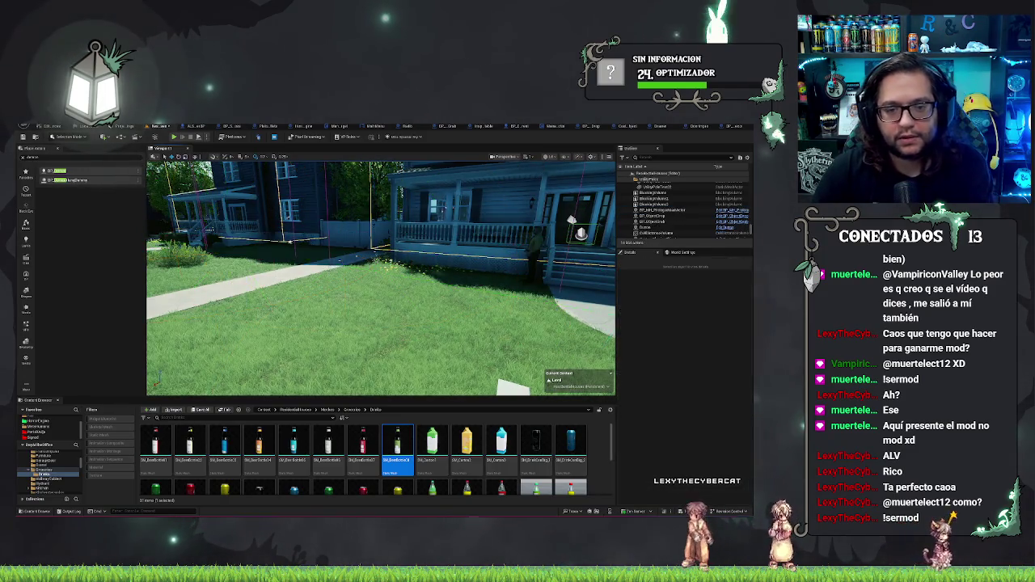
pyautogui.hotkey('ctrl', 's')
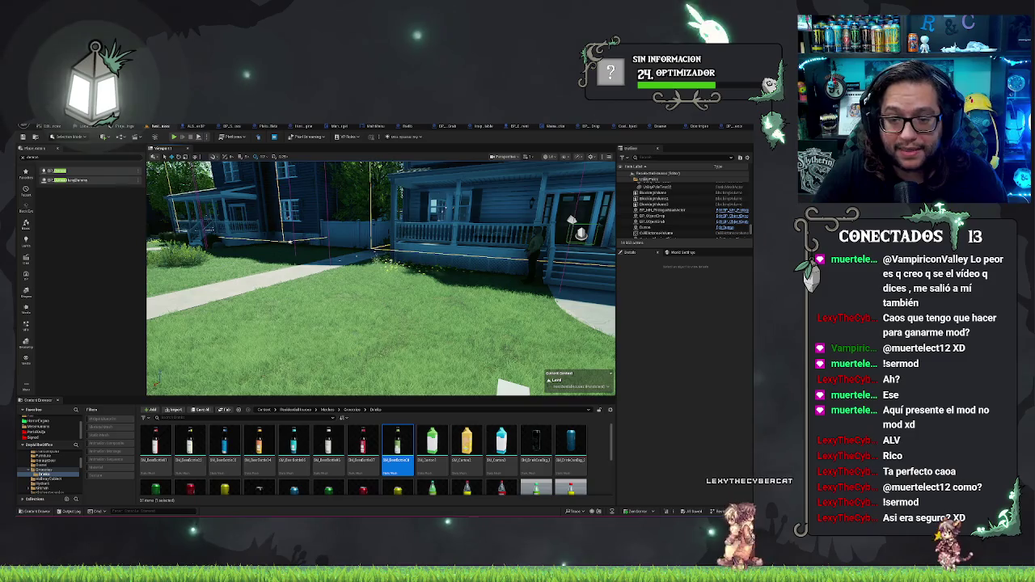
pyautogui.press('f')
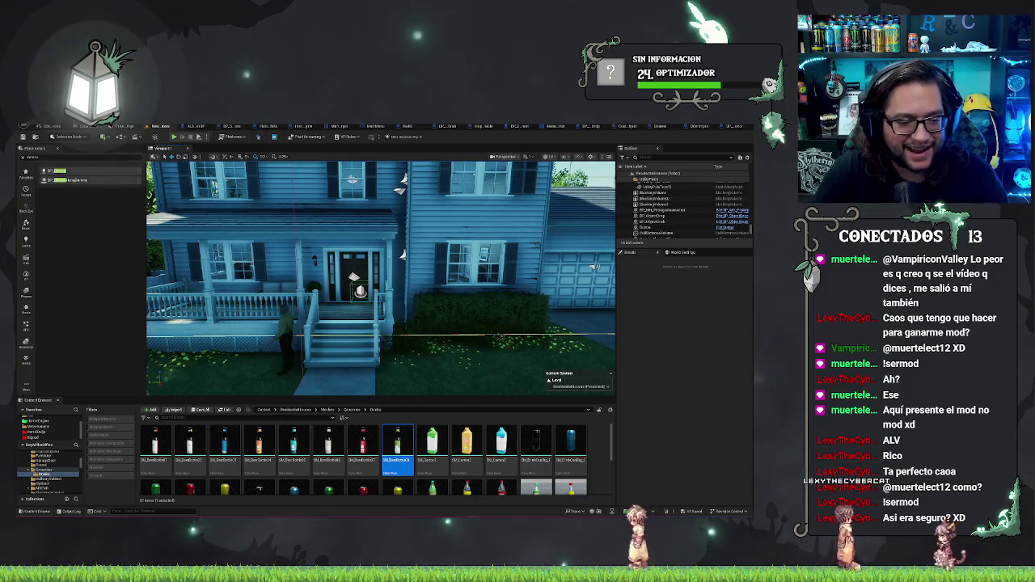
# Step: Fly from the house out to the street and select the blue wheelie bin at the curb
pyautogui.moveTo(403, 324)
pyautogui.mouseDown()
pyautogui.moveTo(276, 360)
pyautogui.moveTo(243, 358)
pyautogui.moveTo(268, 353)
pyautogui.mouseUp()
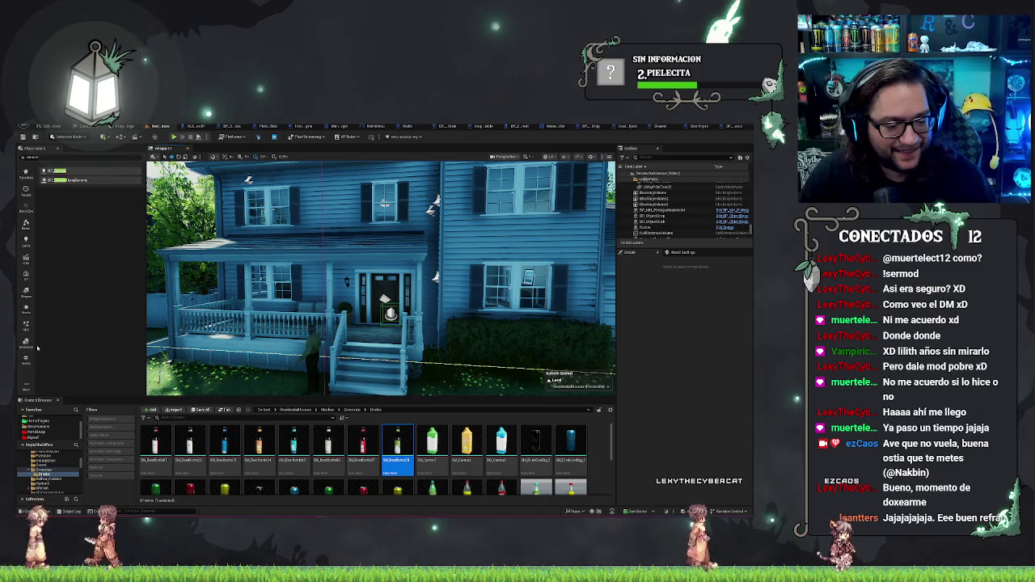
pyautogui.scroll(-3, 367, 303)
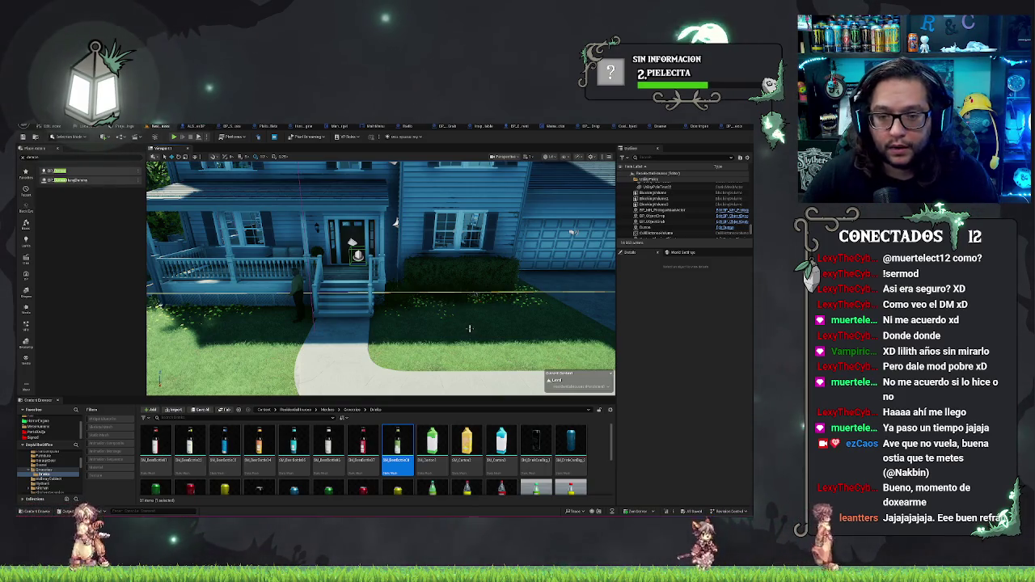
pyautogui.moveTo(469, 328); pyautogui.dragTo(441, 320)
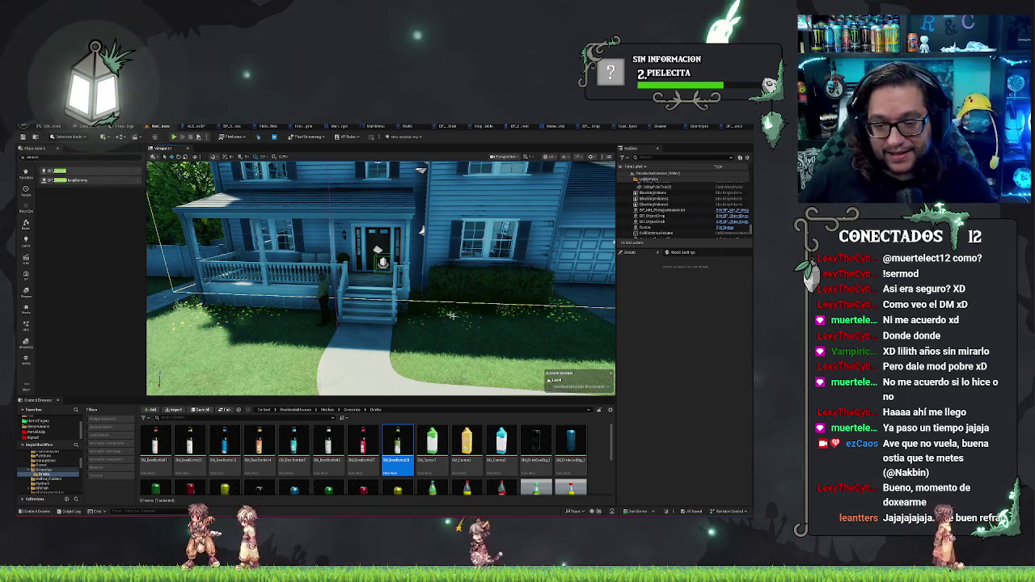
pyautogui.moveTo(452, 315)
pyautogui.mouseDown()
pyautogui.moveTo(340, 317)
pyautogui.moveTo(610, 334)
pyautogui.mouseUp()
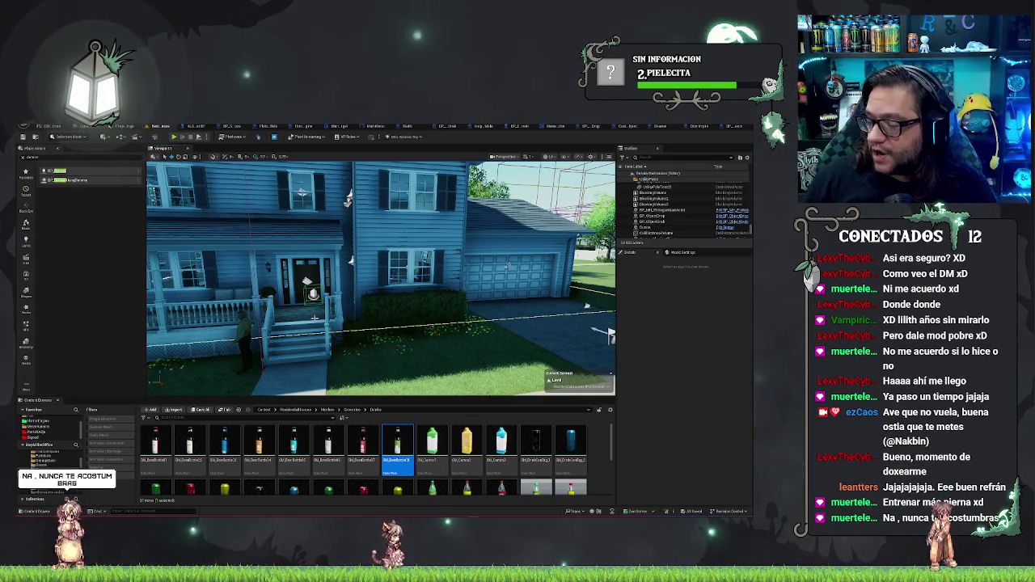
pyautogui.moveTo(608, 334); pyautogui.dragTo(361, 272)
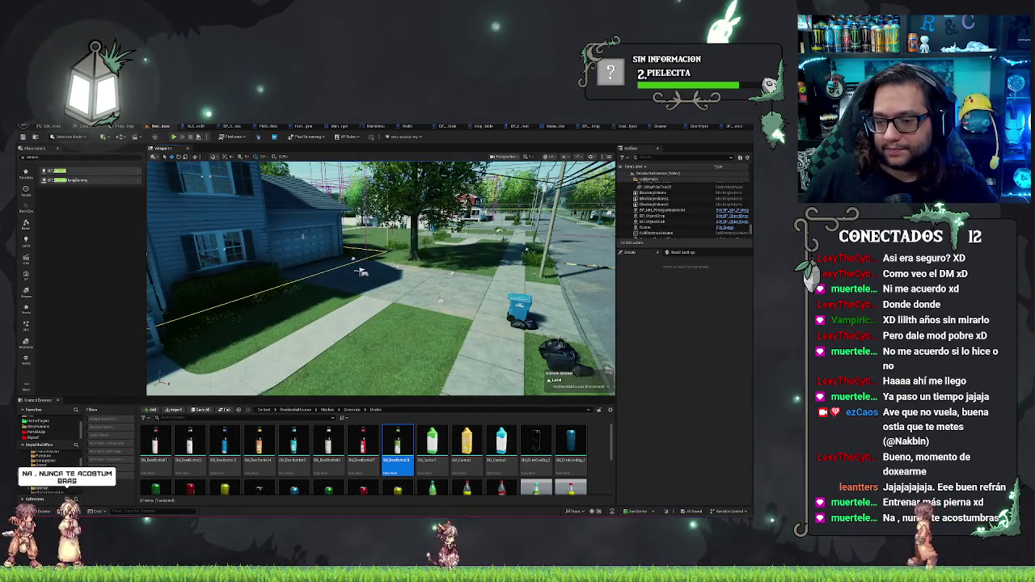
pyautogui.click(517, 309)
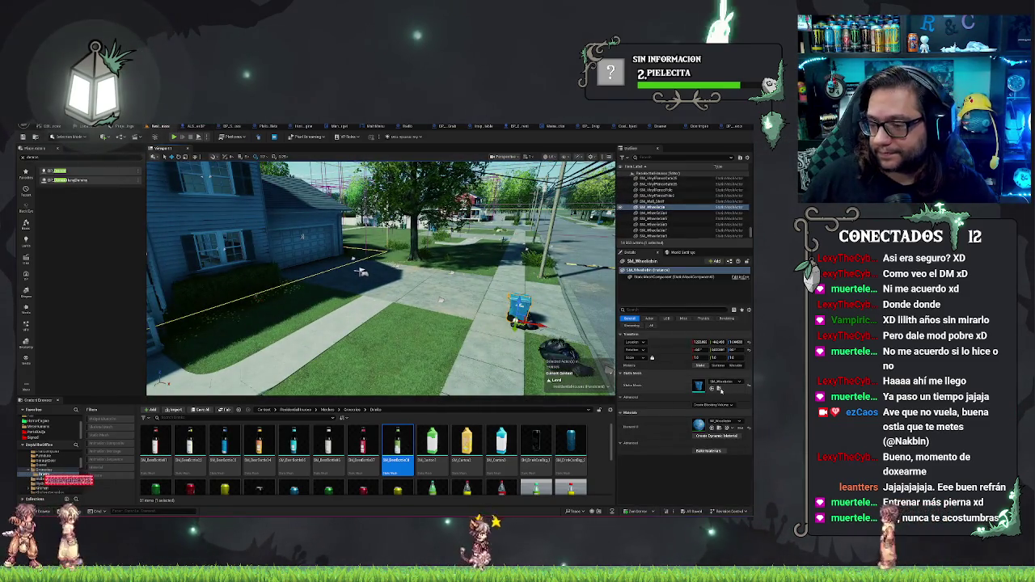
# Step: Show SM_Wheelebin in the Content Browser and frame the curbside wheelie bins up close
pyautogui.hotkey('ctrl', 'b')
pyautogui.press('f')
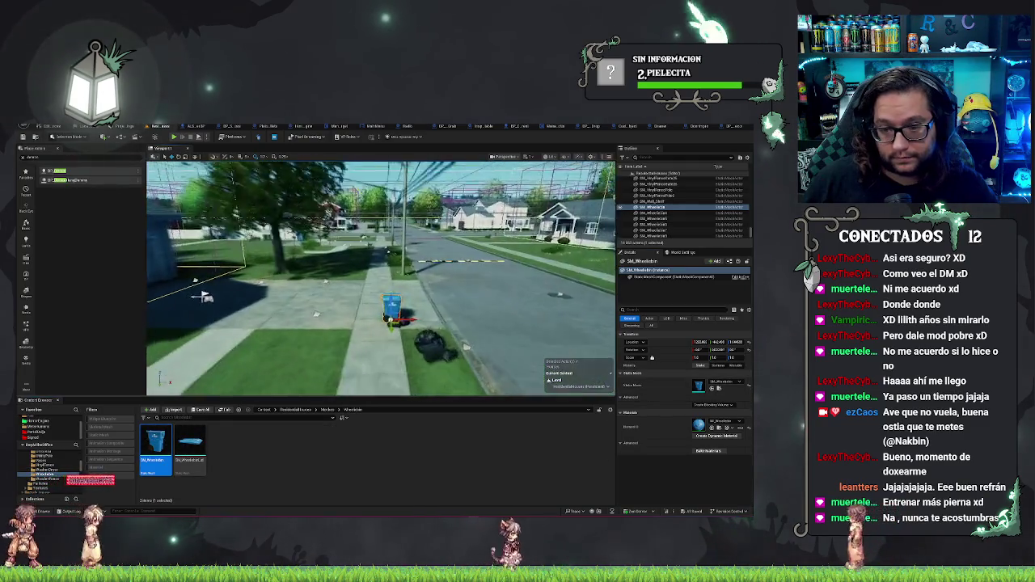
pyautogui.click(651, 210)
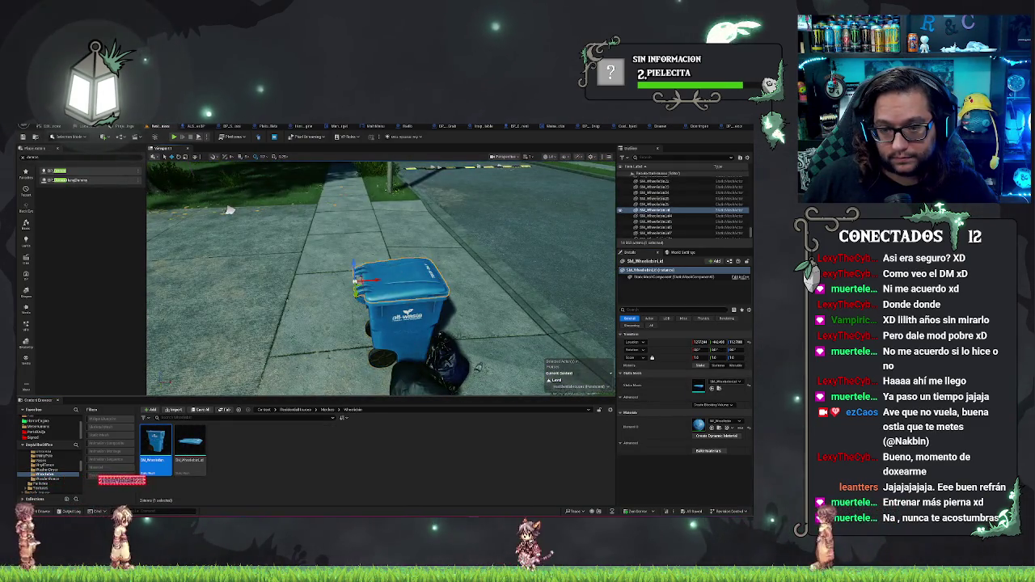
pyautogui.press('f')
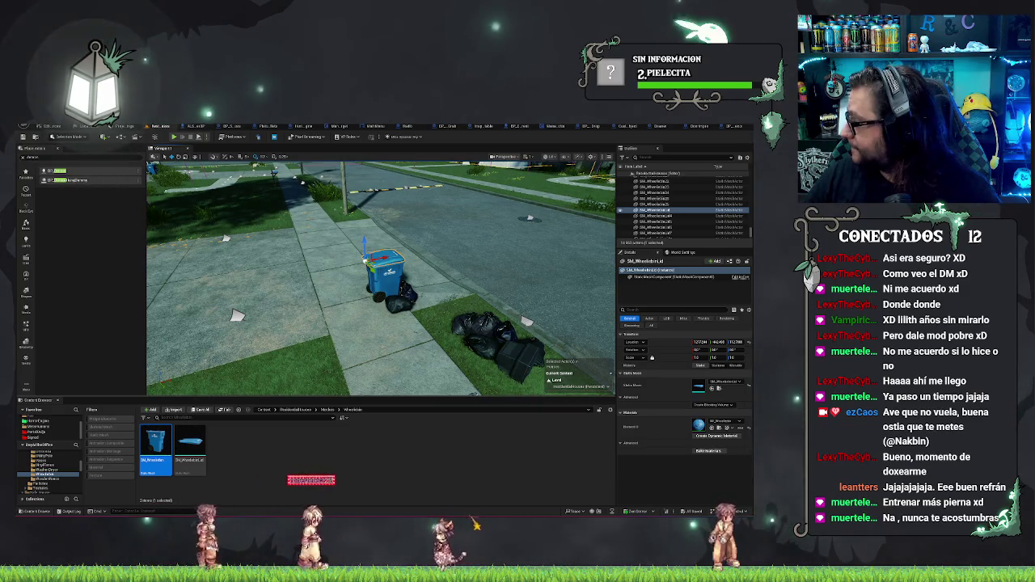
pyautogui.press('f')
pyautogui.moveTo(381, 275)
pyautogui.mouseDown()
pyautogui.moveTo(340, 319)
pyautogui.moveTo(304, 280)
pyautogui.moveTo(328, 265)
pyautogui.moveTo(321, 294)
pyautogui.mouseUp()
pyautogui.click(404, 311)
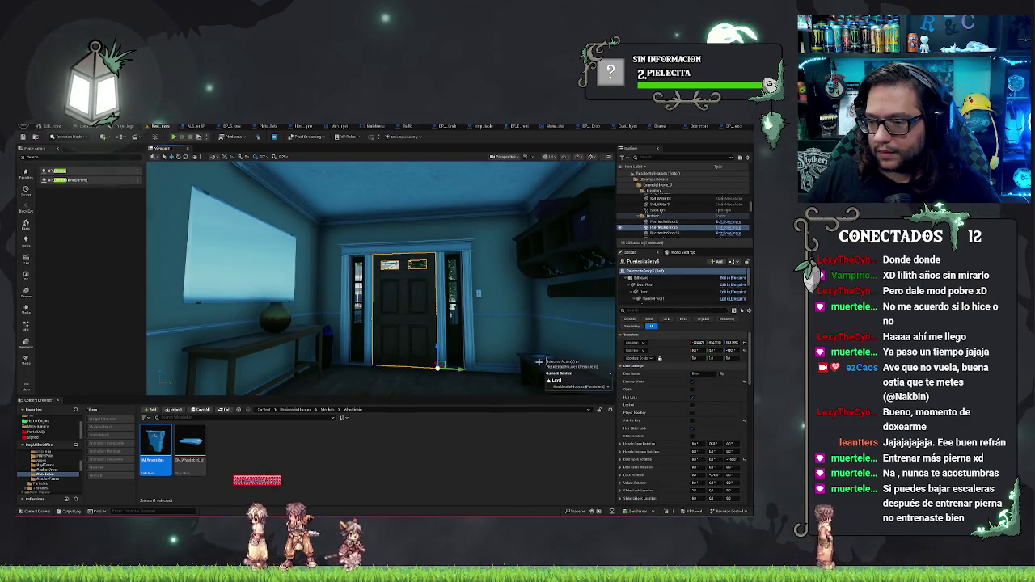
# Step: Move from the kitchen fridge to the porch, select PuertasSexy20, and view it by the trash bin
pyautogui.moveTo(323, 304); pyautogui.dragTo(324, 304)
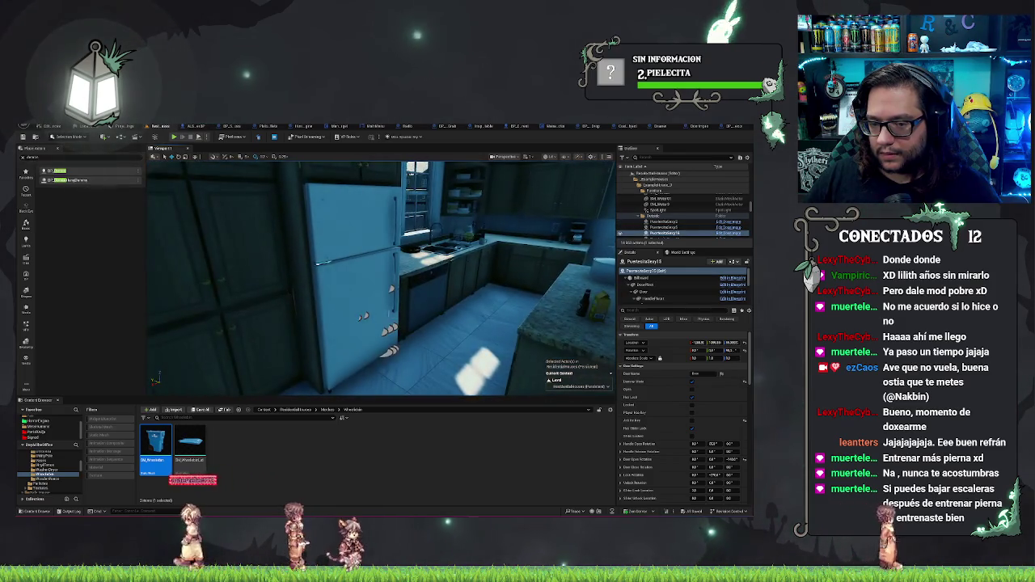
pyautogui.click(323, 304)
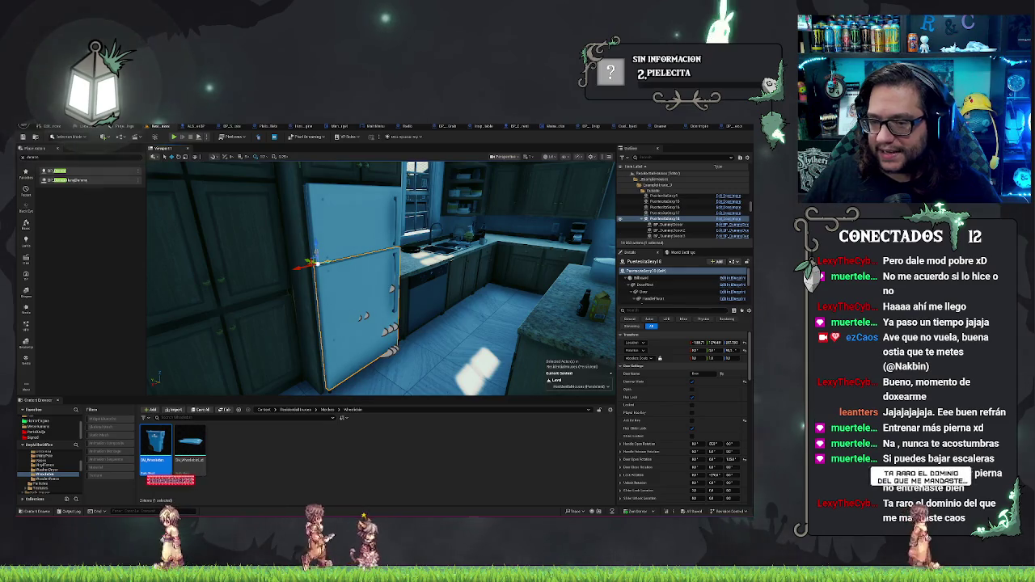
pyautogui.moveTo(323, 304)
pyautogui.mouseDown()
pyautogui.moveTo(481, 361)
pyautogui.moveTo(346, 318)
pyautogui.mouseUp()
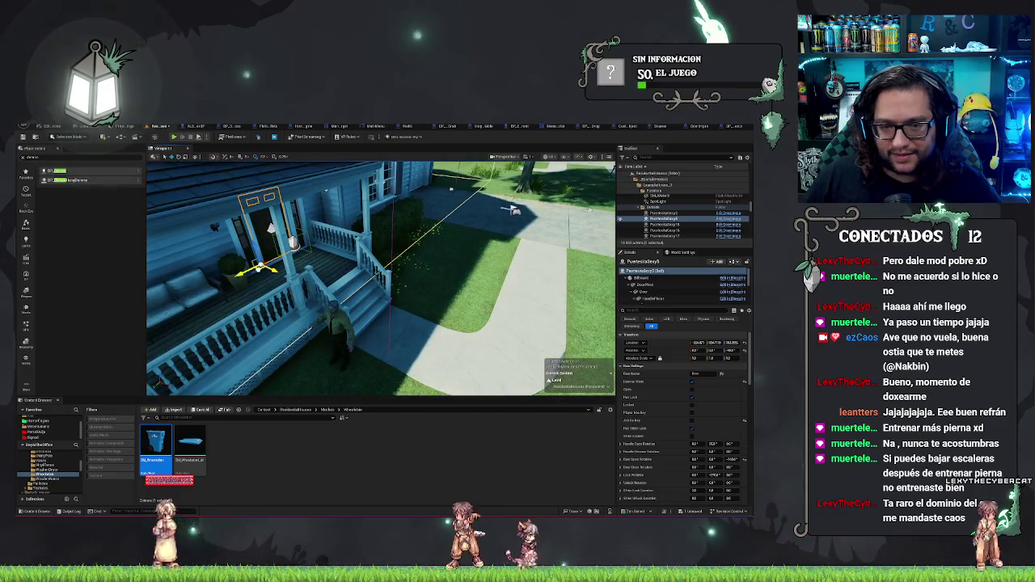
pyautogui.click(595, 251)
pyautogui.moveTo(381, 279); pyautogui.dragTo(380, 279)
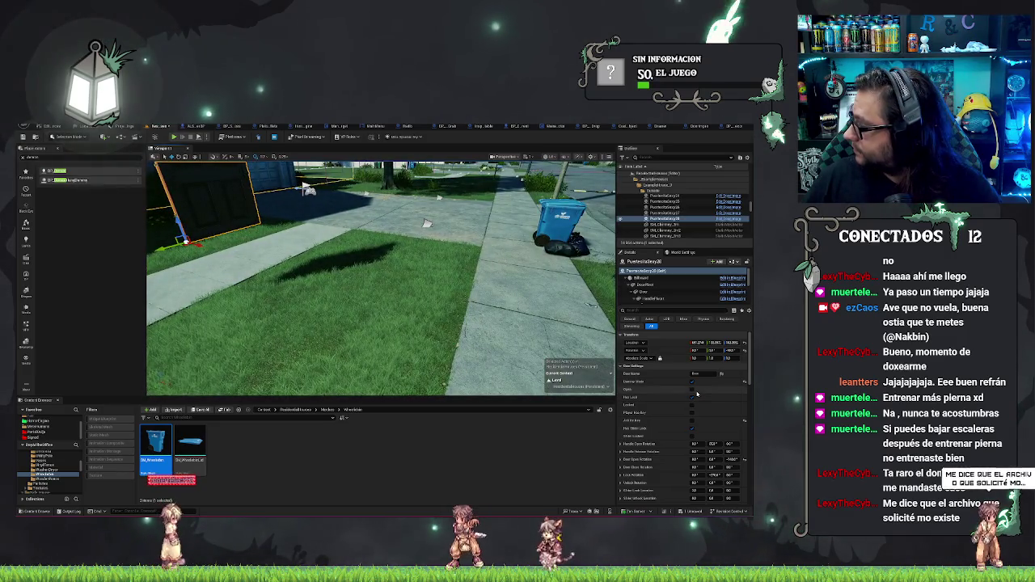
pyautogui.moveTo(306, 188)
pyautogui.mouseDown()
pyautogui.moveTo(303, 179)
pyautogui.moveTo(282, 189)
pyautogui.moveTo(322, 276)
pyautogui.mouseUp()
pyautogui.scroll(-1, 682, 400)
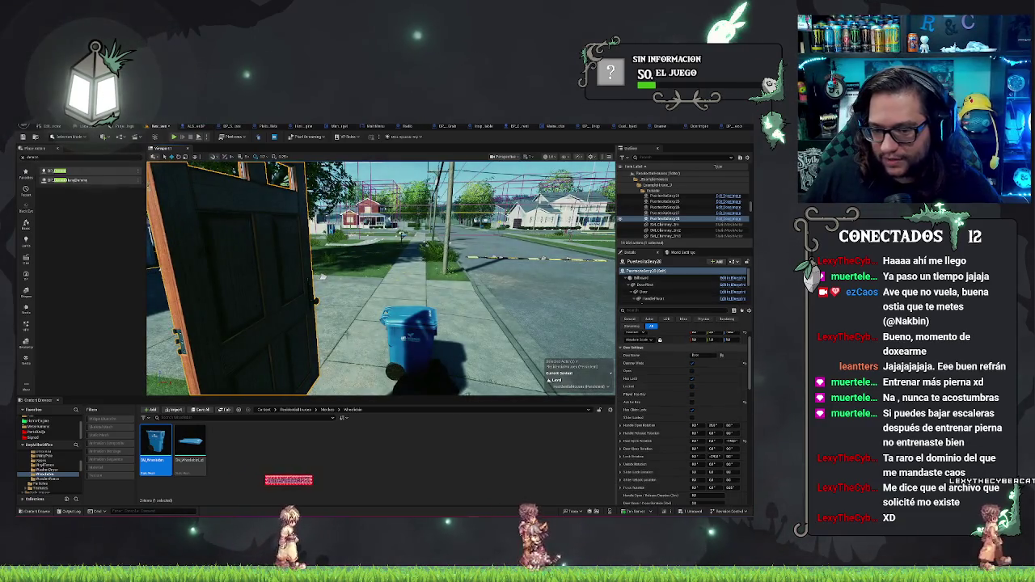
# Step: Set the door actor's Door Static Mesh to SM_Wheeliebin_Lid
pyautogui.click(404, 317)
pyautogui.click(187, 446)
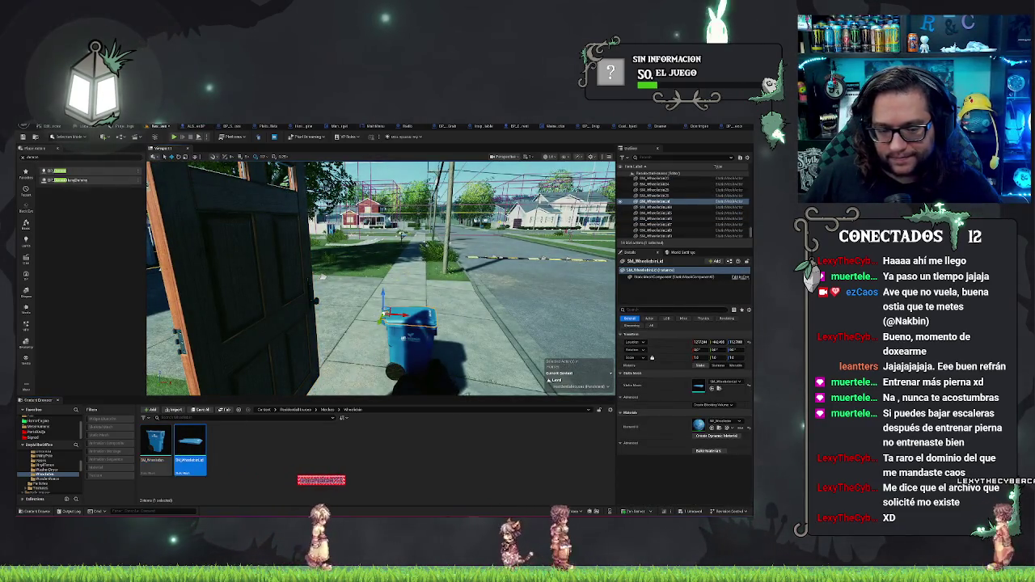
pyautogui.click(322, 276)
pyautogui.scroll(10, 692, 389)
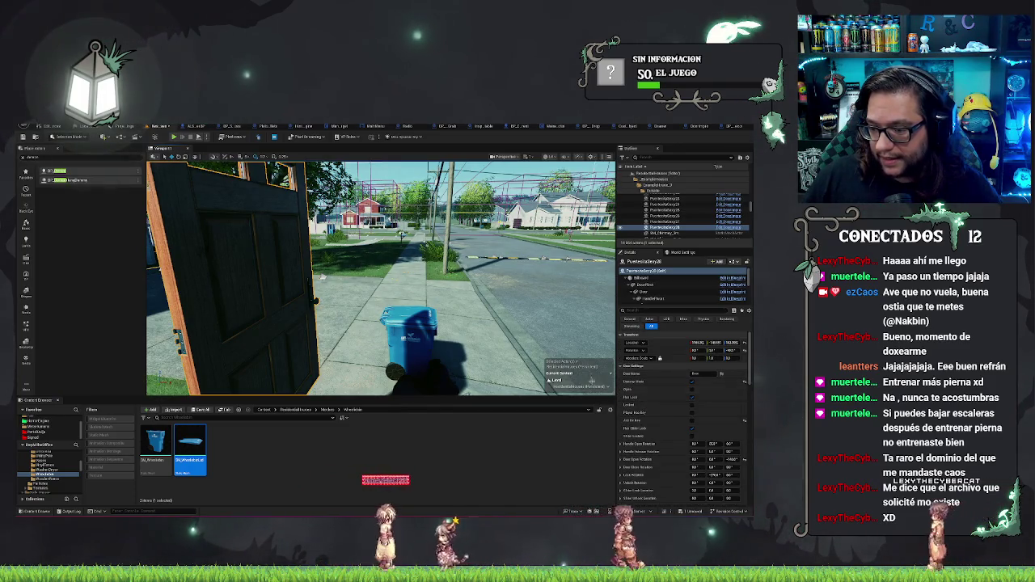
pyautogui.click(621, 366)
pyautogui.click(620, 390)
pyautogui.scroll(-2, 620, 388)
pyautogui.click(621, 385)
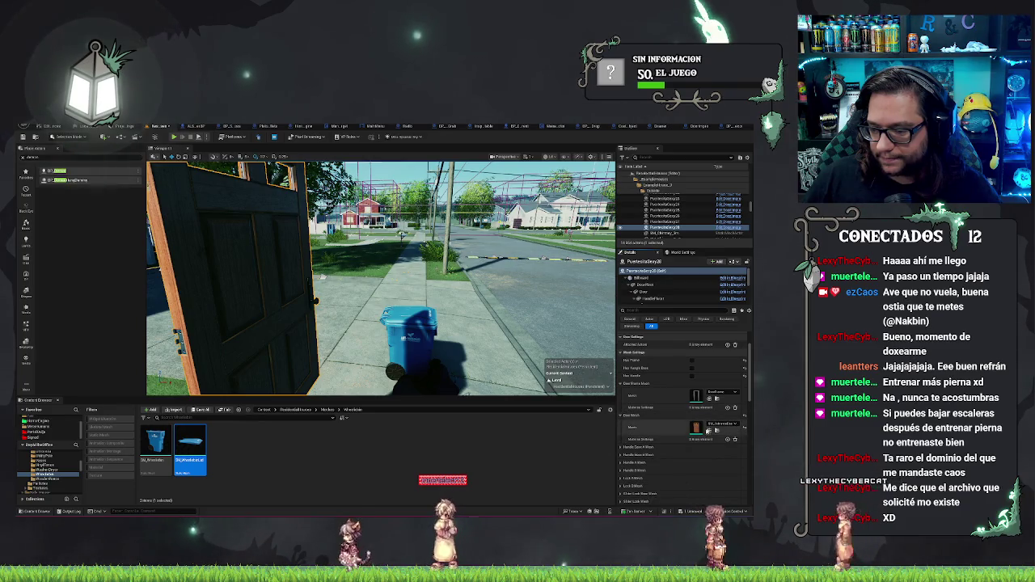
pyautogui.moveTo(711, 431); pyautogui.dragTo(696, 427)
pyautogui.moveTo(380, 324)
pyautogui.mouseDown()
pyautogui.moveTo(305, 333)
pyautogui.moveTo(380, 307)
pyautogui.moveTo(372, 275)
pyautogui.mouseUp()
# Step: Adjust the Door Open Rotation values so the bin lid sits and opens correctly
pyautogui.scroll(2, 648, 386)
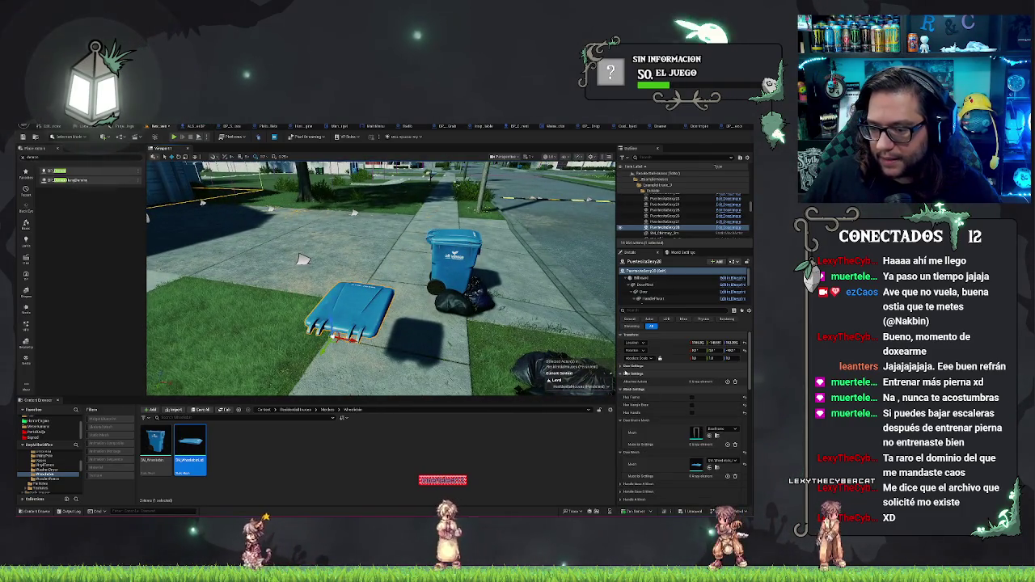
pyautogui.click(621, 368)
pyautogui.scroll(-1, 647, 372)
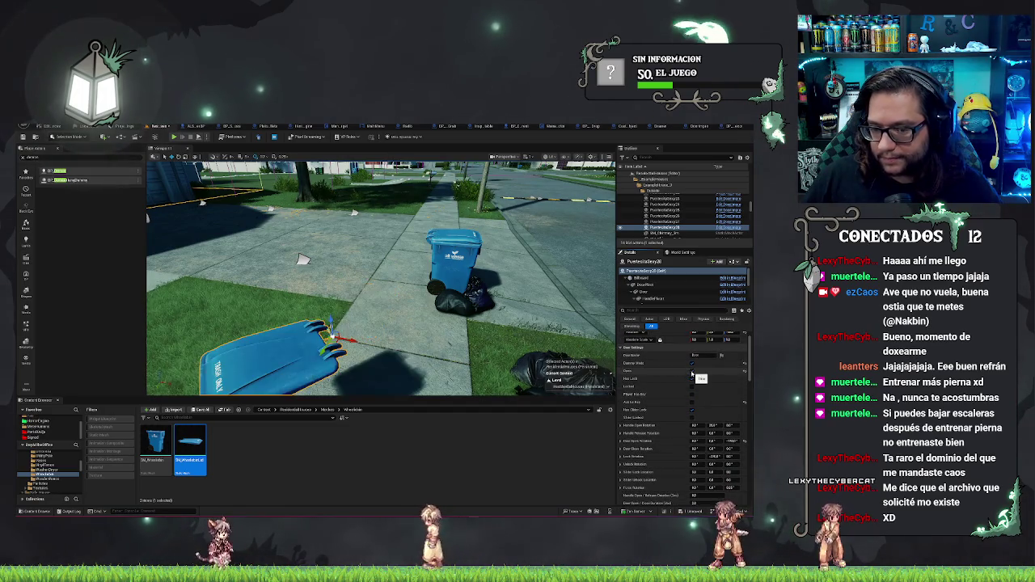
pyautogui.moveTo(380, 275); pyautogui.dragTo(275, 279)
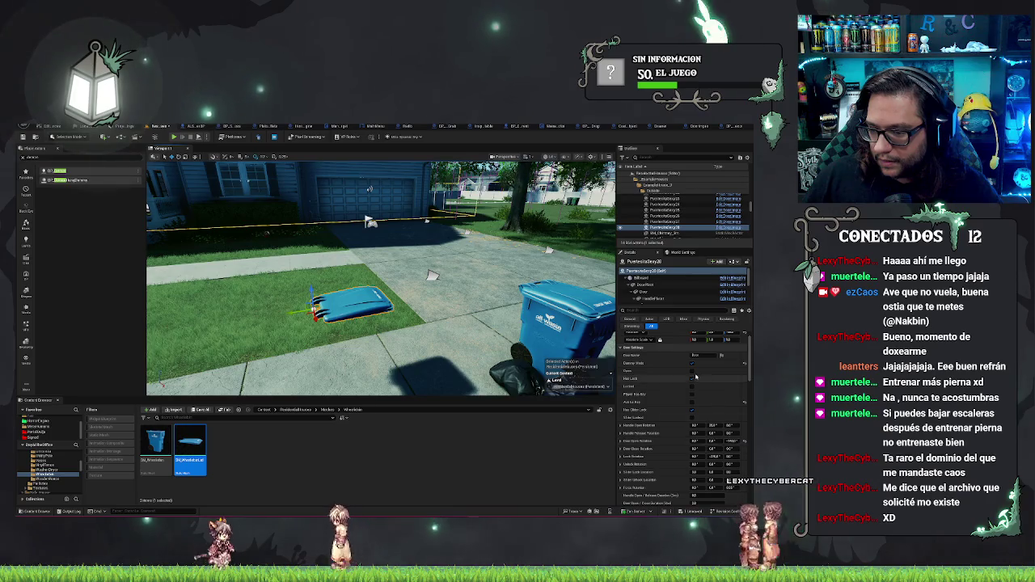
pyautogui.moveTo(712, 425); pyautogui.dragTo(699, 441)
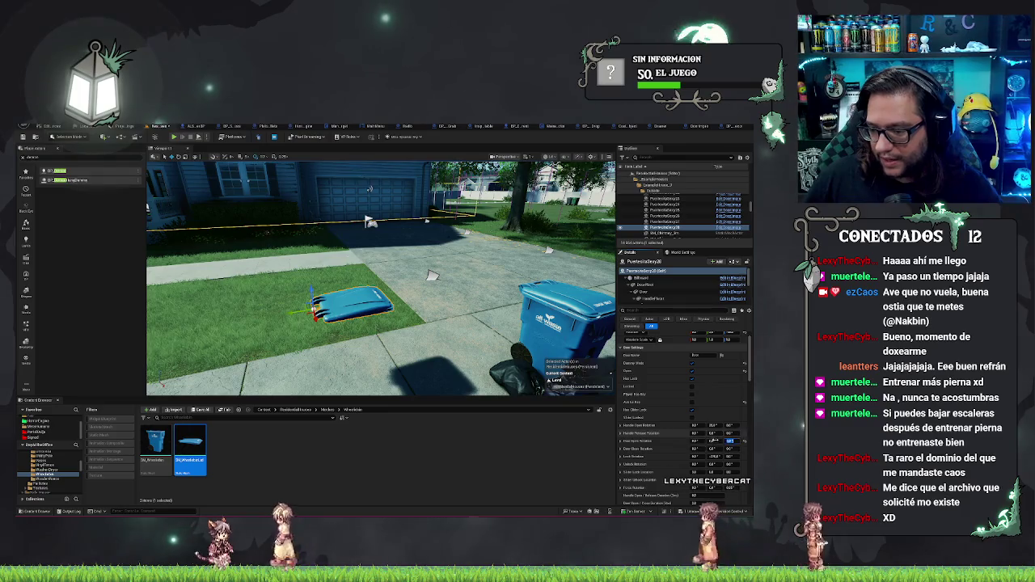
pyautogui.moveTo(712, 441); pyautogui.dragTo(731, 441)
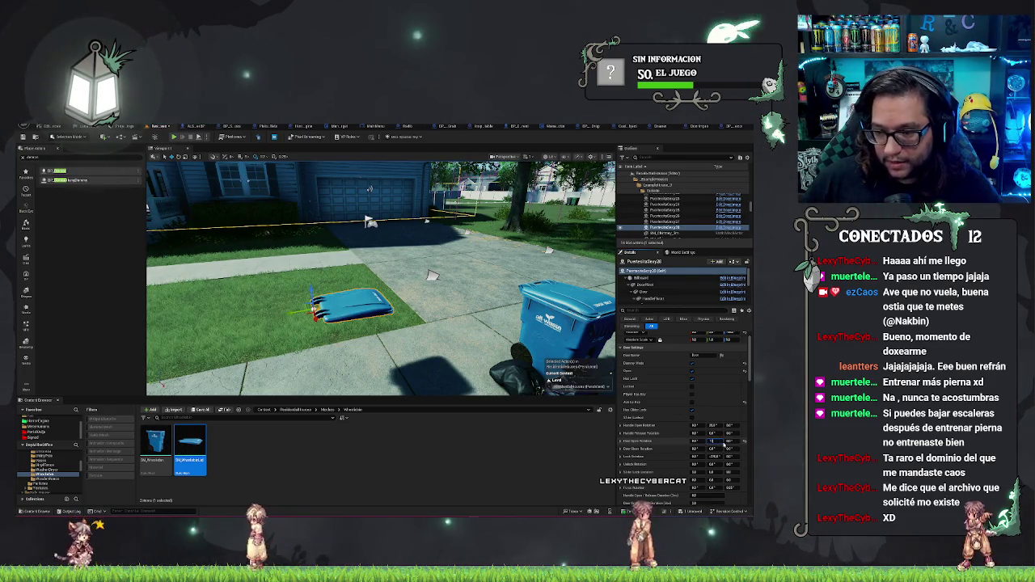
pyautogui.moveTo(712, 444); pyautogui.dragTo(714, 446)
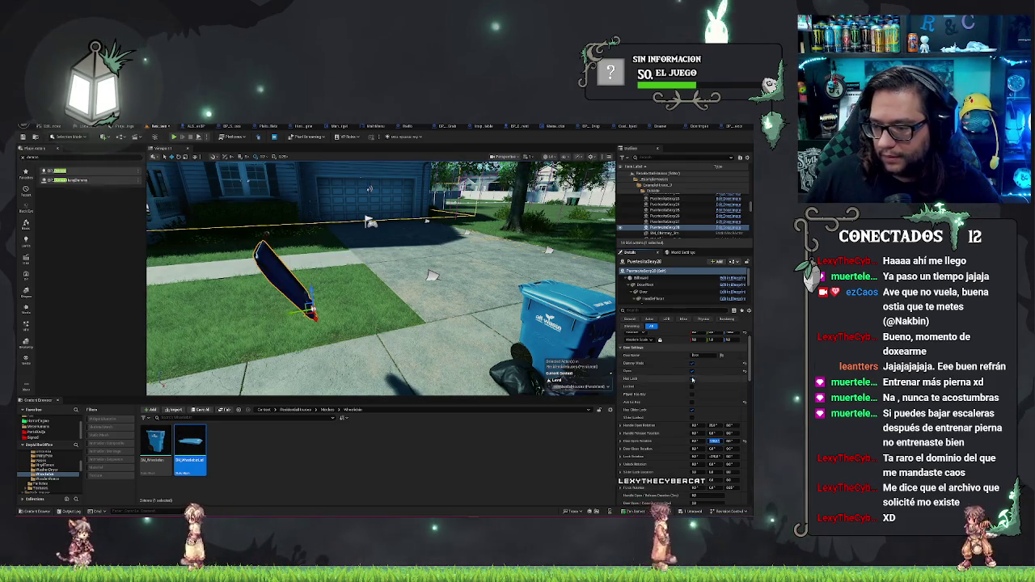
pyautogui.moveTo(380, 275); pyautogui.dragTo(458, 254)
pyautogui.click(461, 328)
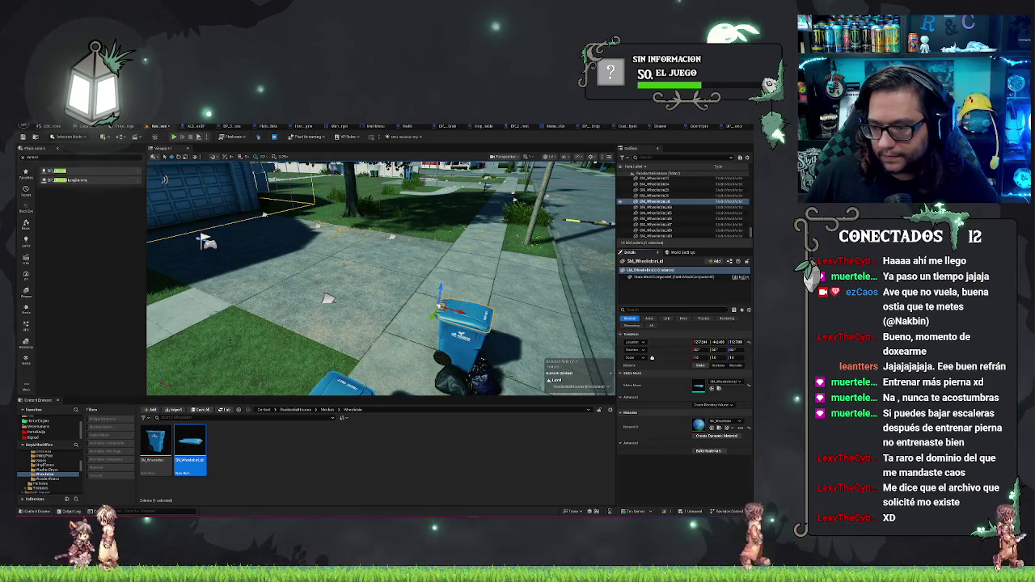
# Step: Move the lid door actor onto the blue wheelie bin and tick Open to preview it raised
pyautogui.click(663, 228)
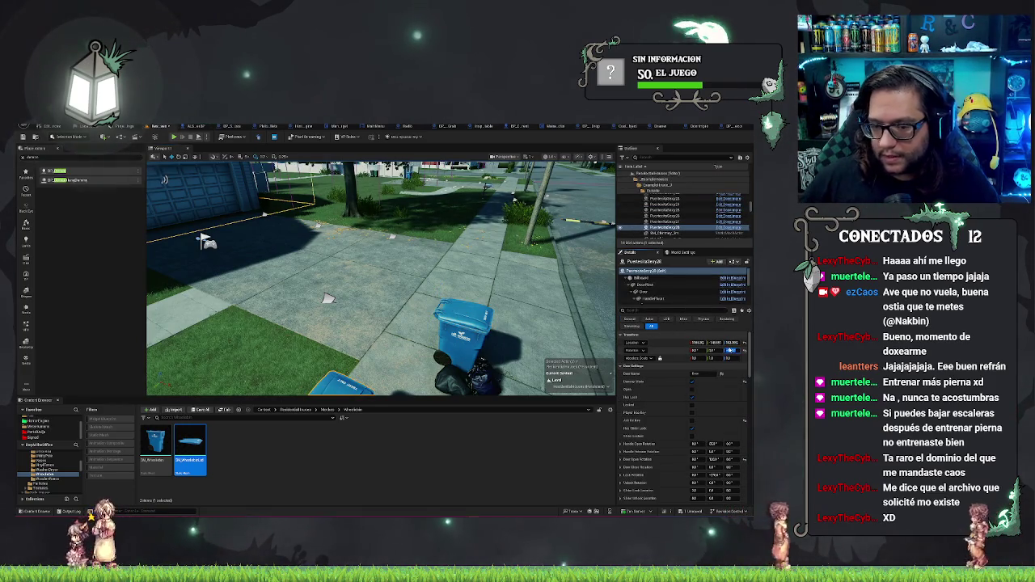
pyautogui.press('f')
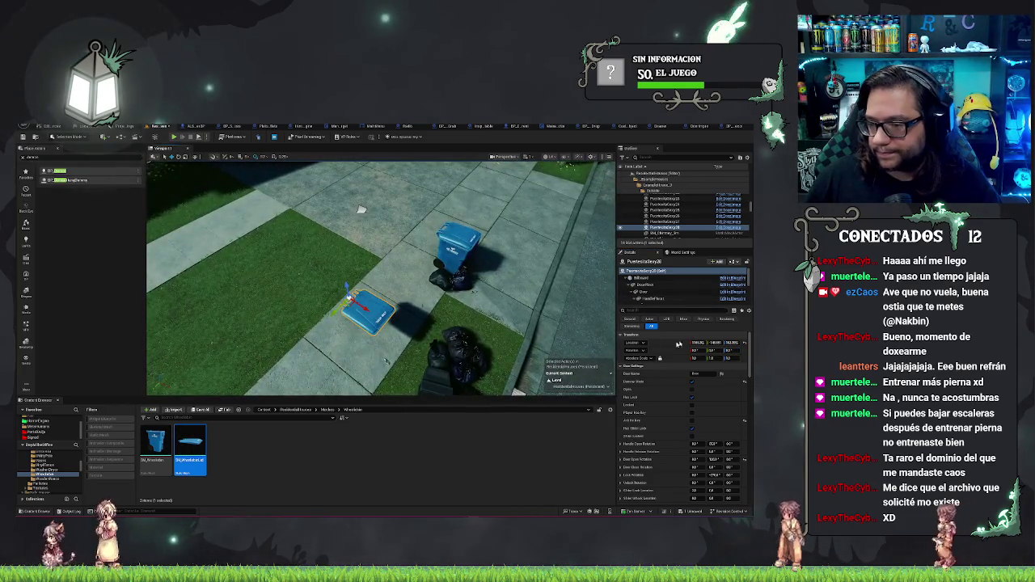
pyautogui.click(457, 244)
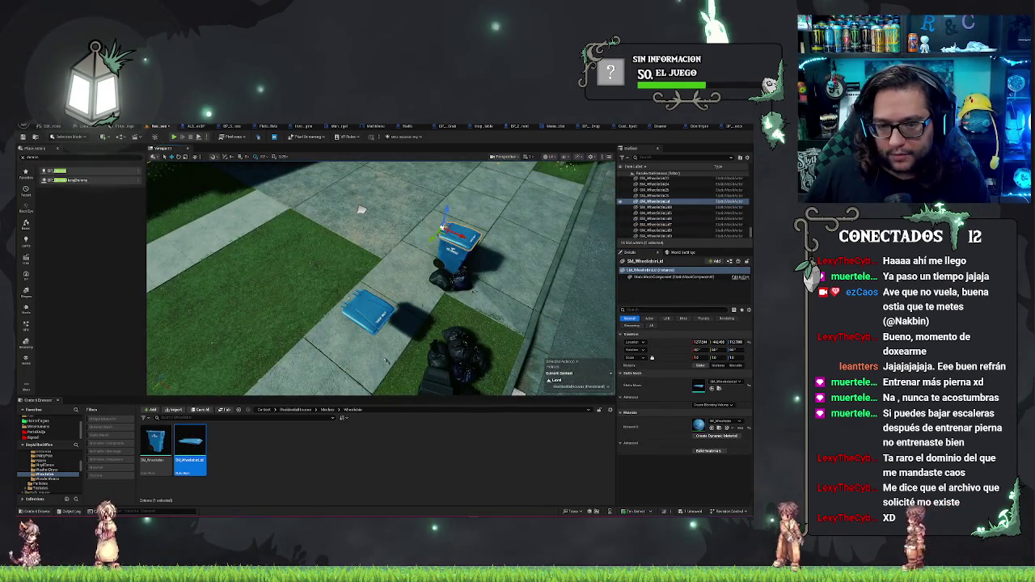
pyautogui.click(368, 309)
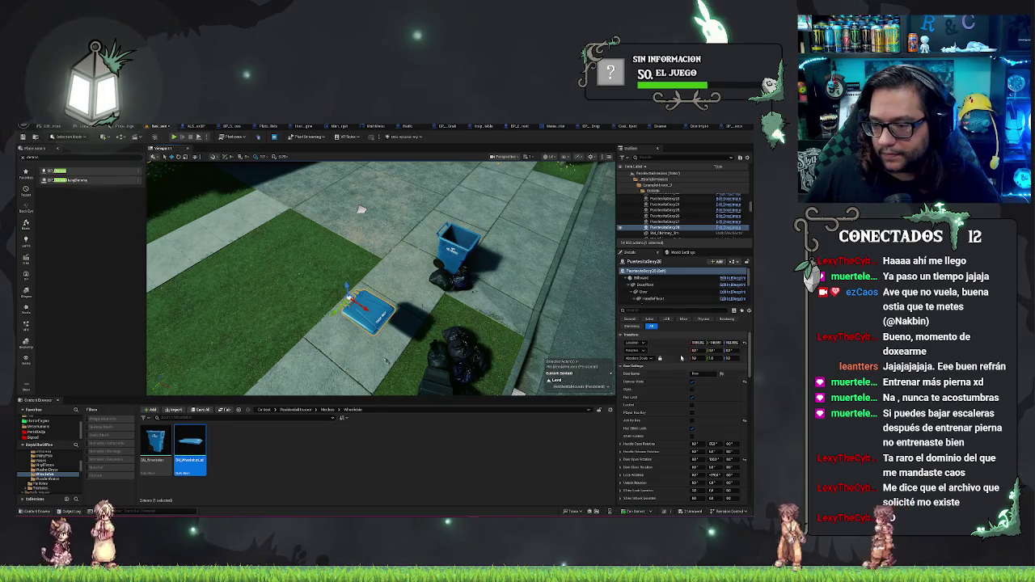
pyautogui.keyDown('shift'); pyautogui.click(684, 345); pyautogui.keyUp('shift')
pyautogui.press('f')
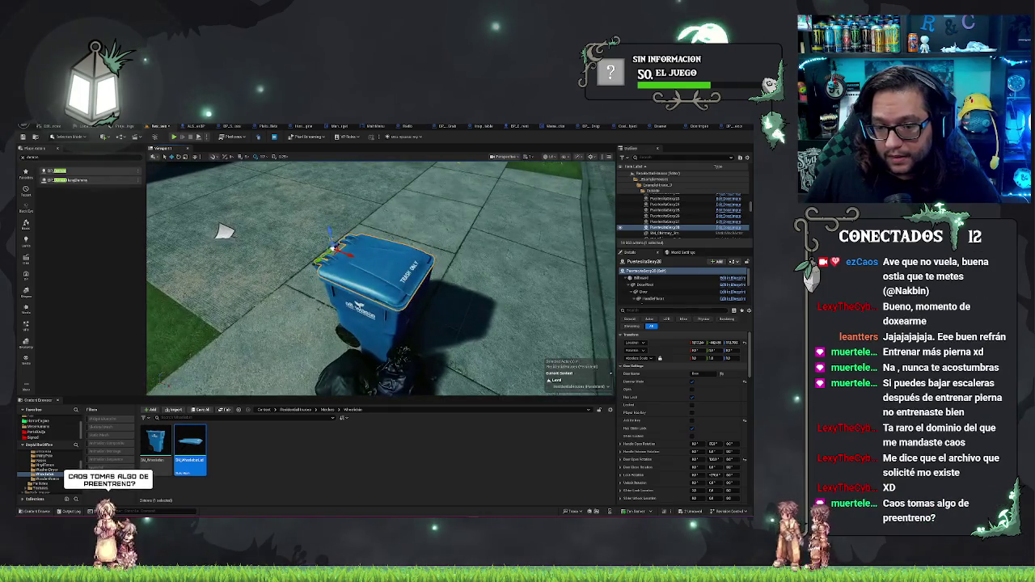
pyautogui.click(692, 392)
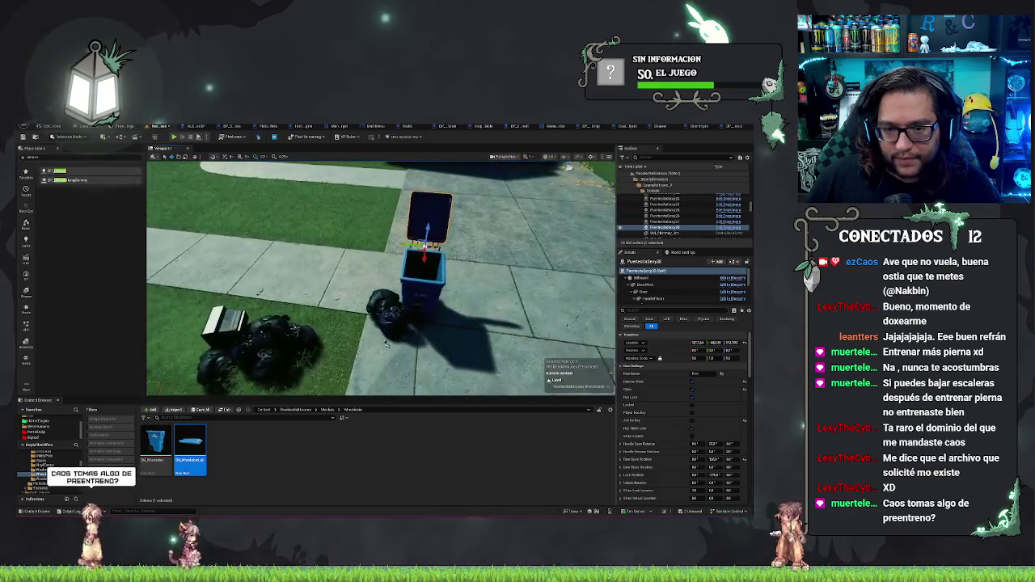
pyautogui.click(421, 259)
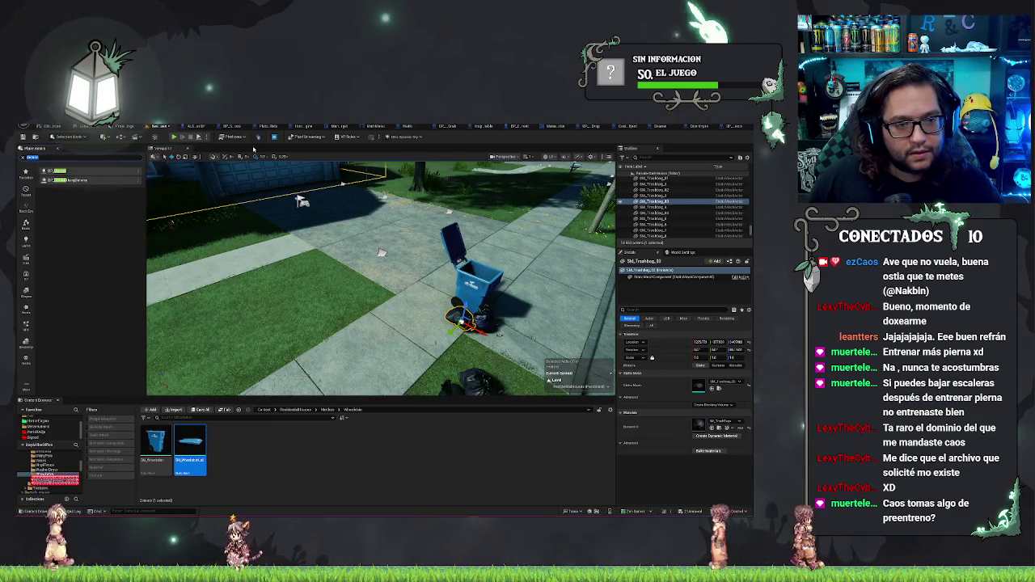
# Step: Expand the Content Browser folders and open TrashBag, showing its four SM_Trashbag meshes
pyautogui.click(90, 480)
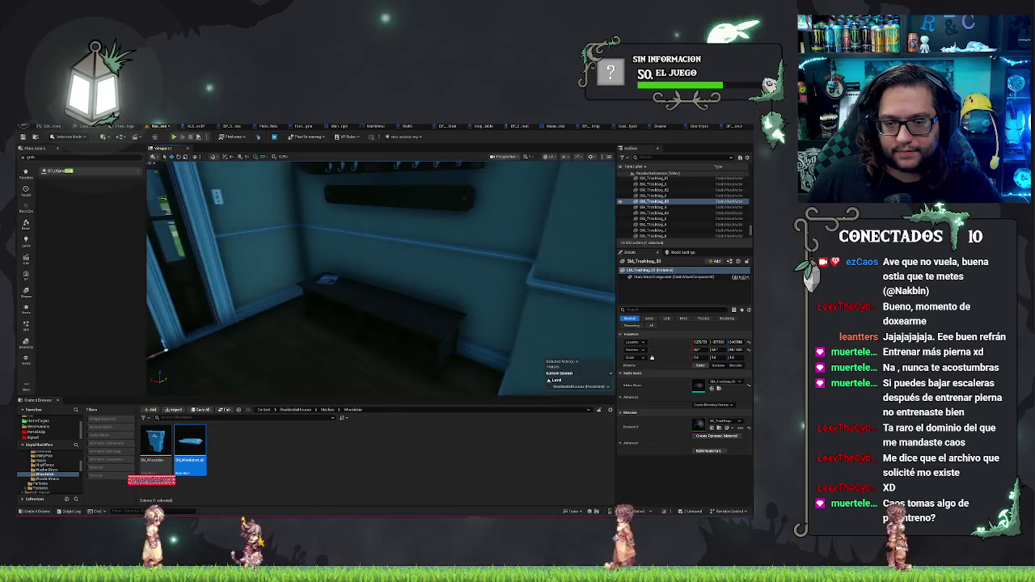
pyautogui.click(350, 365)
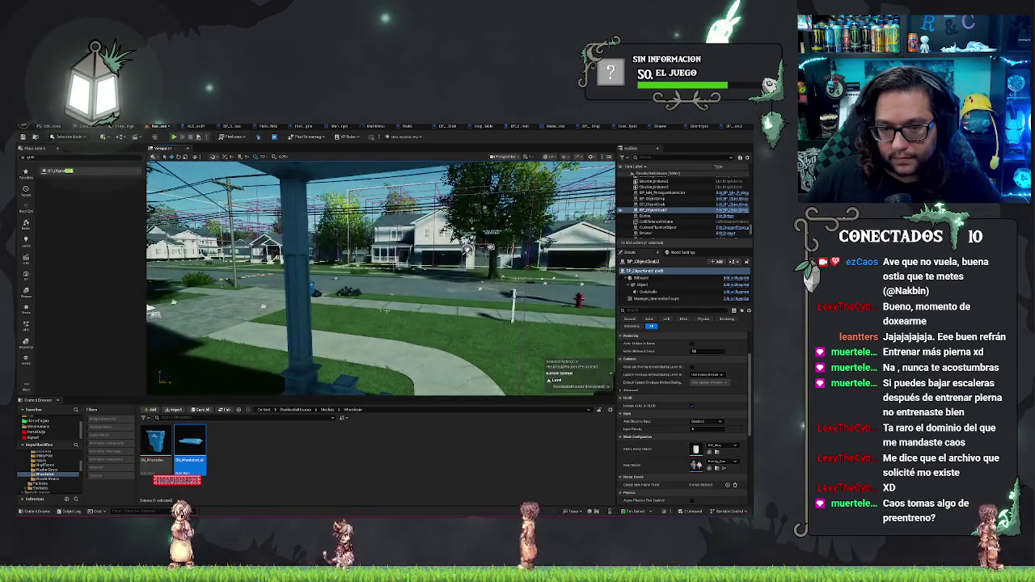
pyautogui.click(345, 293)
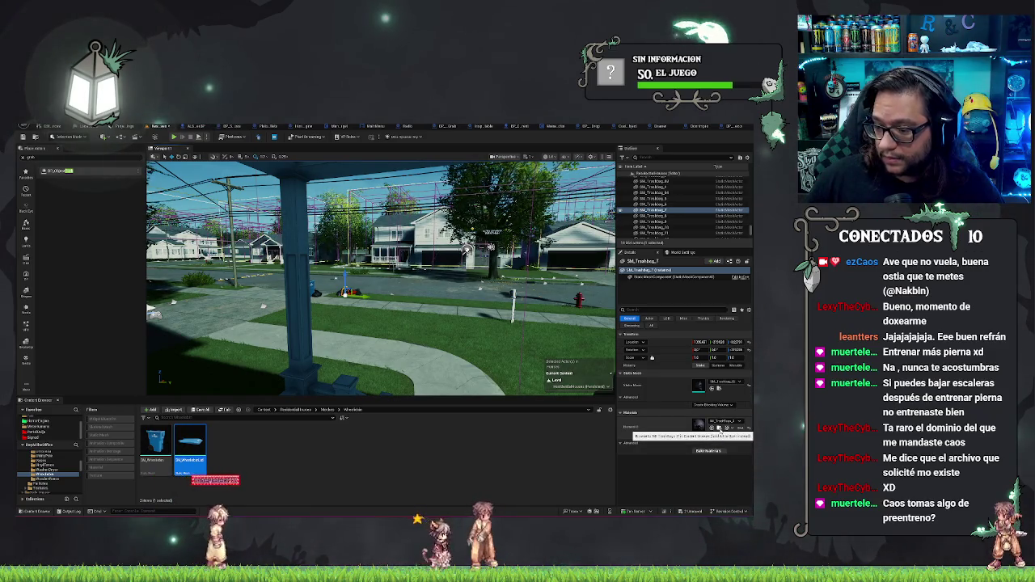
pyautogui.click(719, 428)
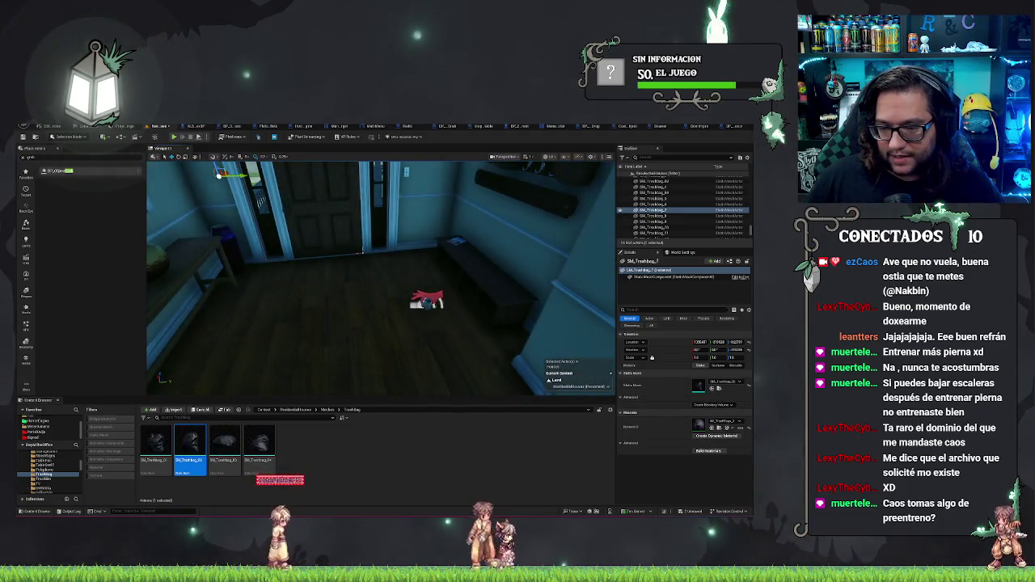
pyautogui.click(427, 301)
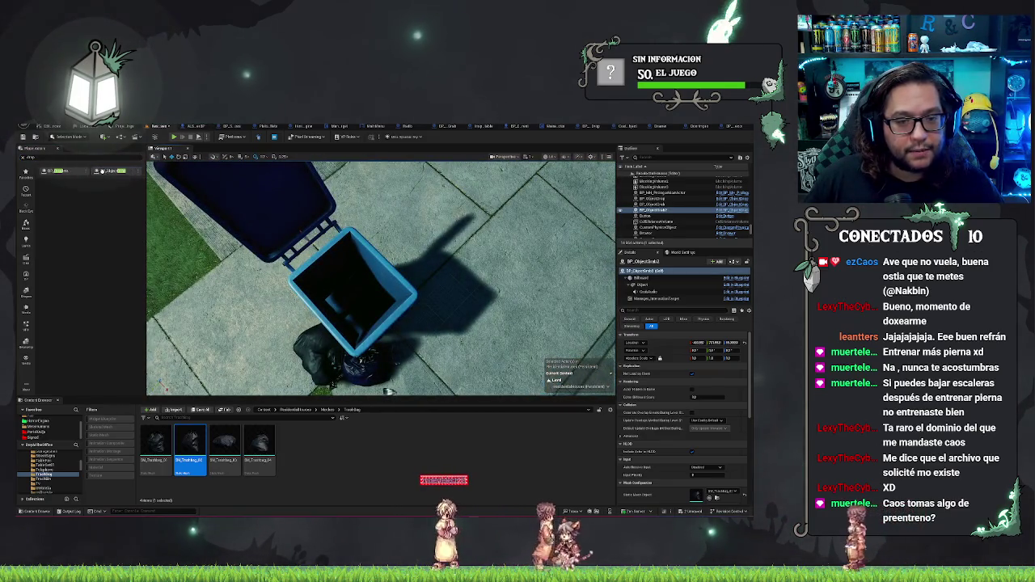
# Step: Place a BP_ObjectGrab trash bag object inside the open blue wheelie bin beneath its lid
pyautogui.doubleClick(654, 204)
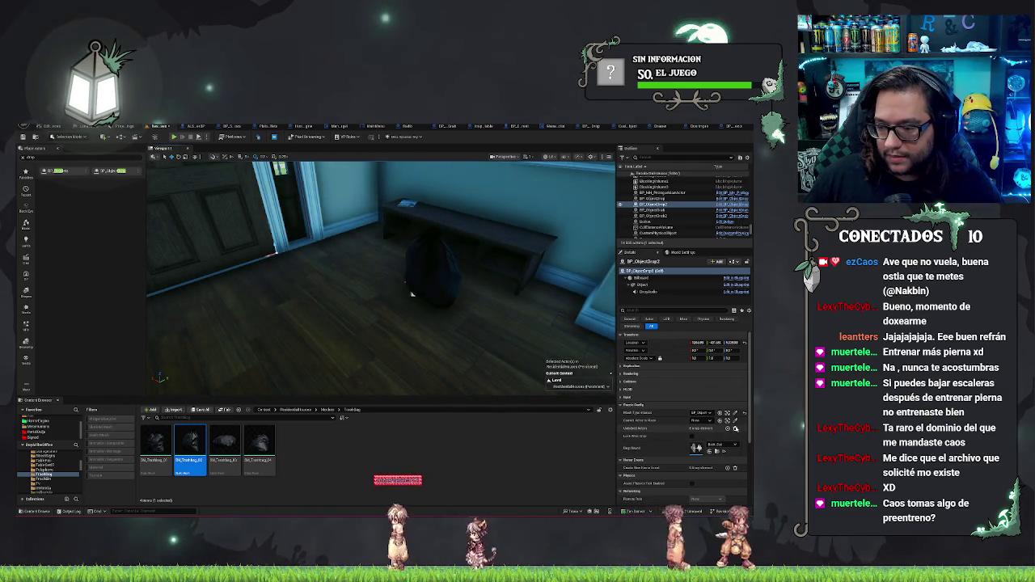
pyautogui.press('f')
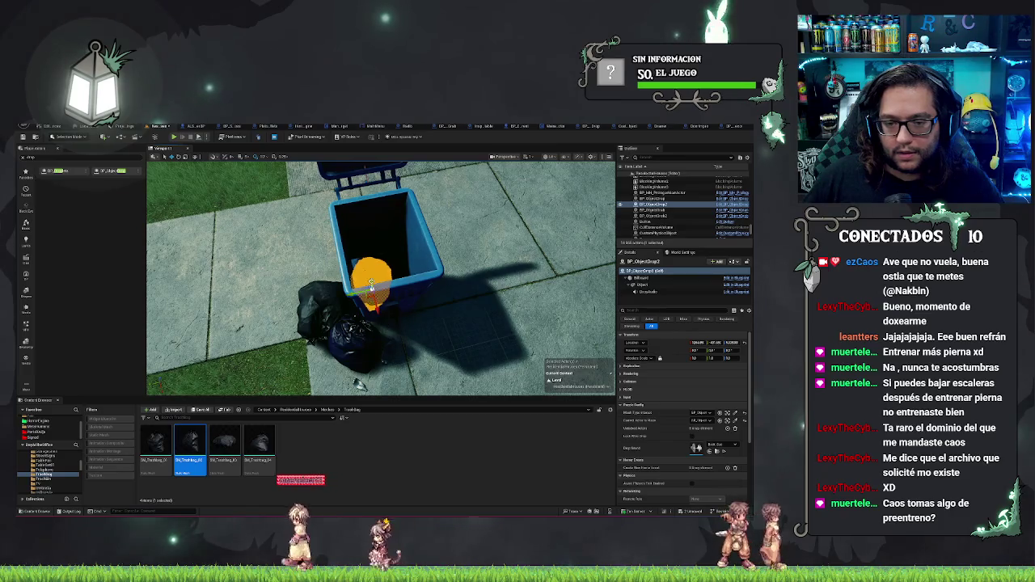
pyautogui.moveTo(361, 385)
pyautogui.mouseDown()
pyautogui.moveTo(457, 391)
pyautogui.moveTo(558, 219)
pyautogui.moveTo(595, 233)
pyautogui.moveTo(586, 323)
pyautogui.moveTo(567, 356)
pyautogui.moveTo(558, 242)
pyautogui.mouseUp()
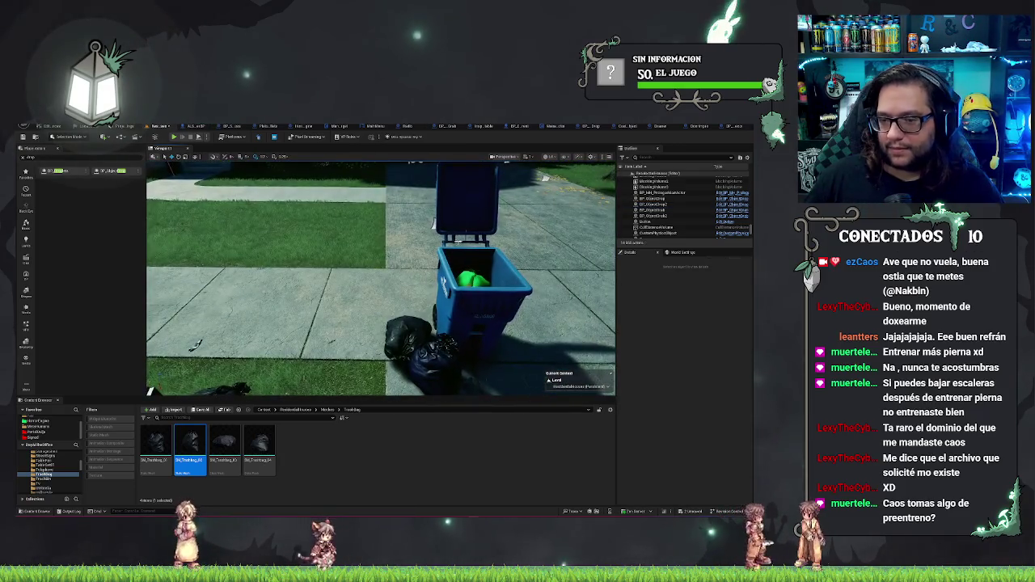
pyautogui.click(468, 202)
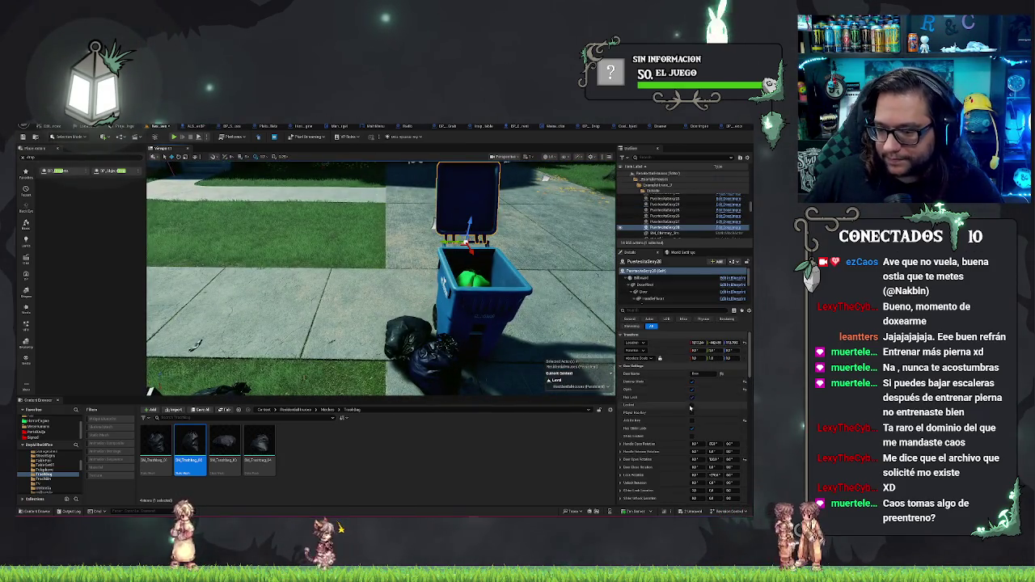
# Step: Close the bin lid, save the Houses map, and fly the view into the house's dark hallway
pyautogui.hotkey('ctrl', 'z')
pyautogui.hotkey('ctrl', 's')
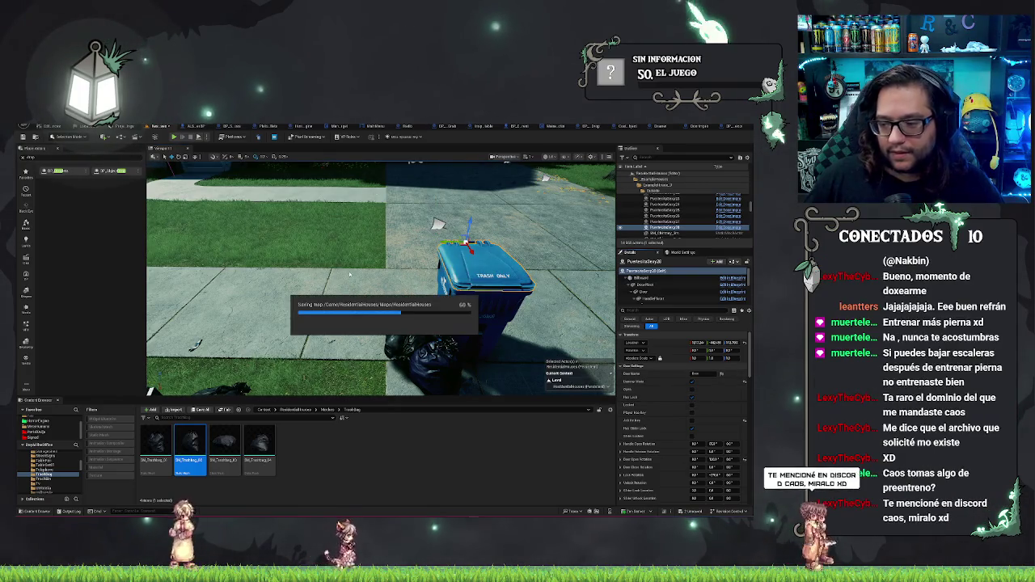
pyautogui.moveTo(380, 275); pyautogui.dragTo(307, 234)
pyautogui.moveTo(309, 356)
pyautogui.mouseDown()
pyautogui.moveTo(306, 312)
pyautogui.moveTo(310, 340)
pyautogui.mouseUp()
pyautogui.rightClick(334, 341)
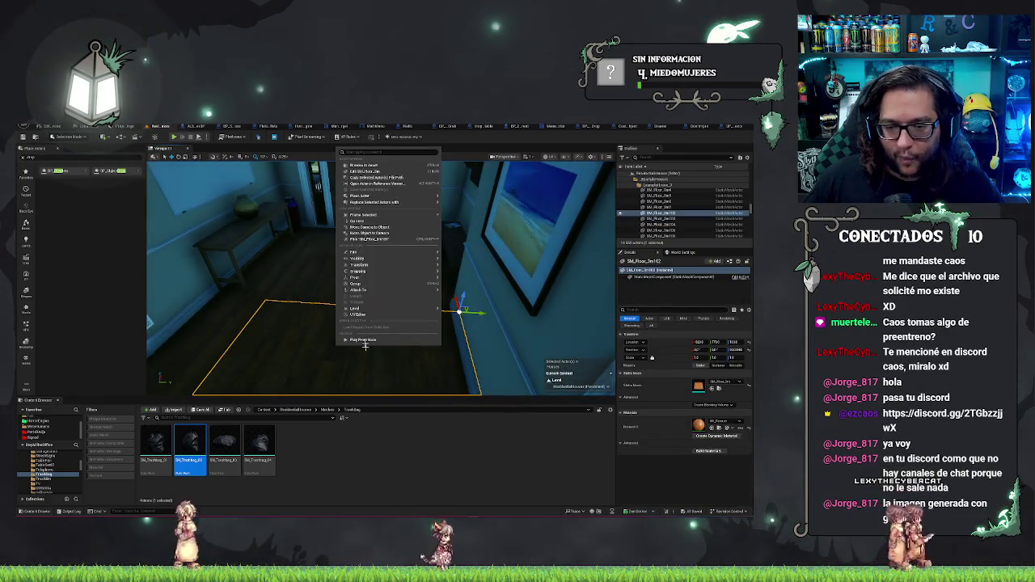
pyautogui.press('Escape')
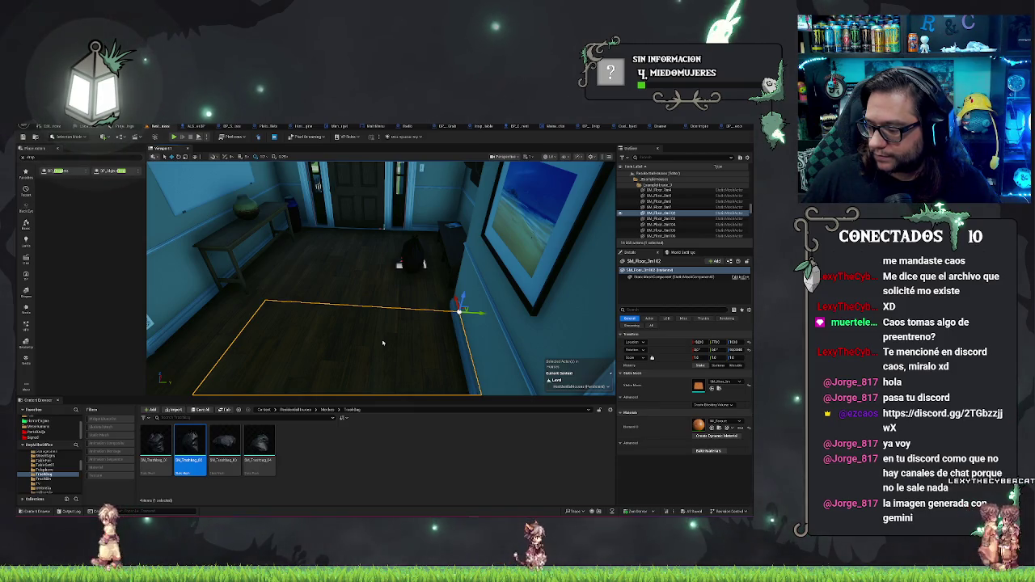
pyautogui.hotkey('alt', 'p')
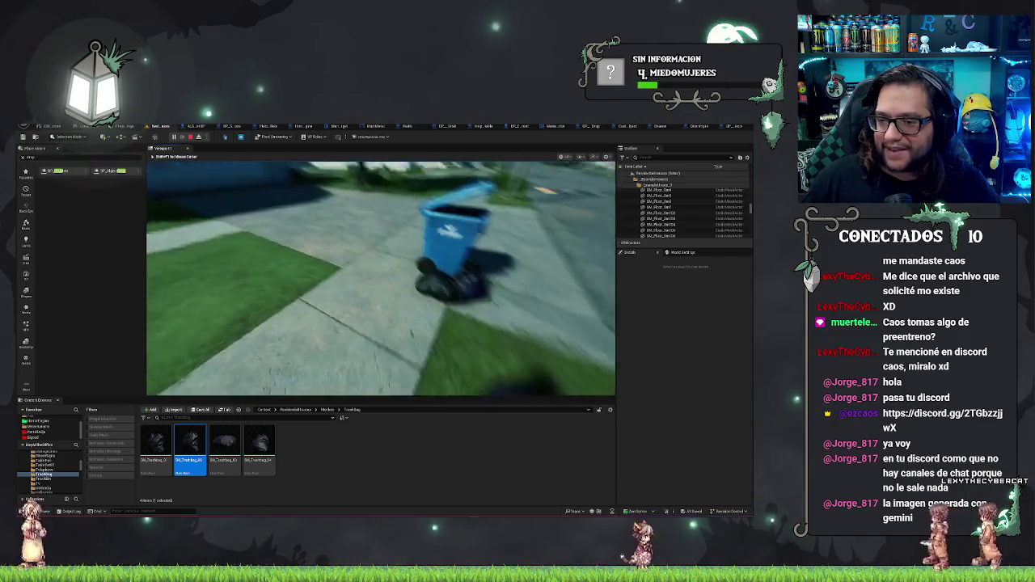
# Step: Playtest by opening the curbside bin's lid to check the green bag, then stop Play In Editor
pyautogui.moveTo(381, 278)
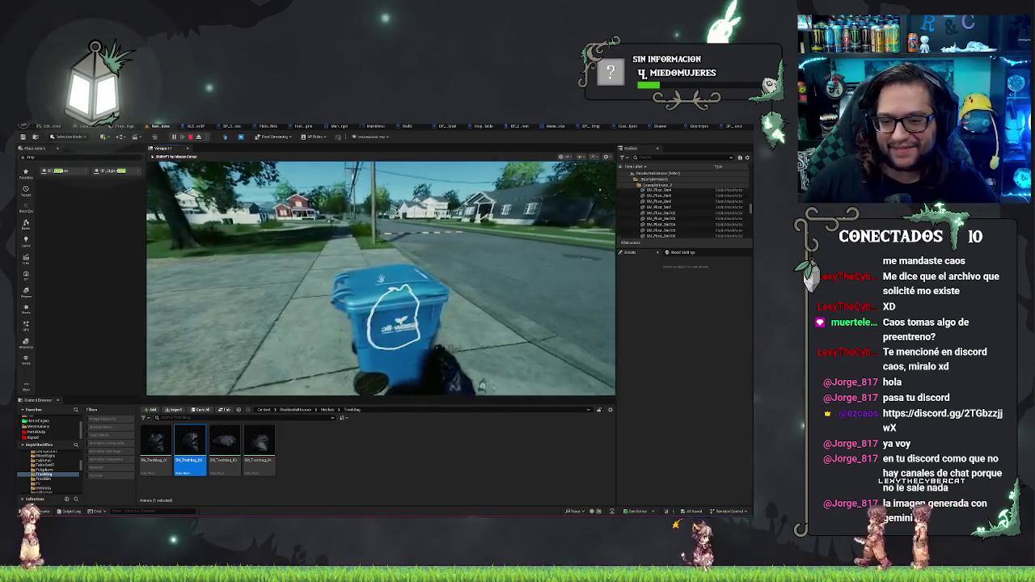
pyautogui.click(381, 277)
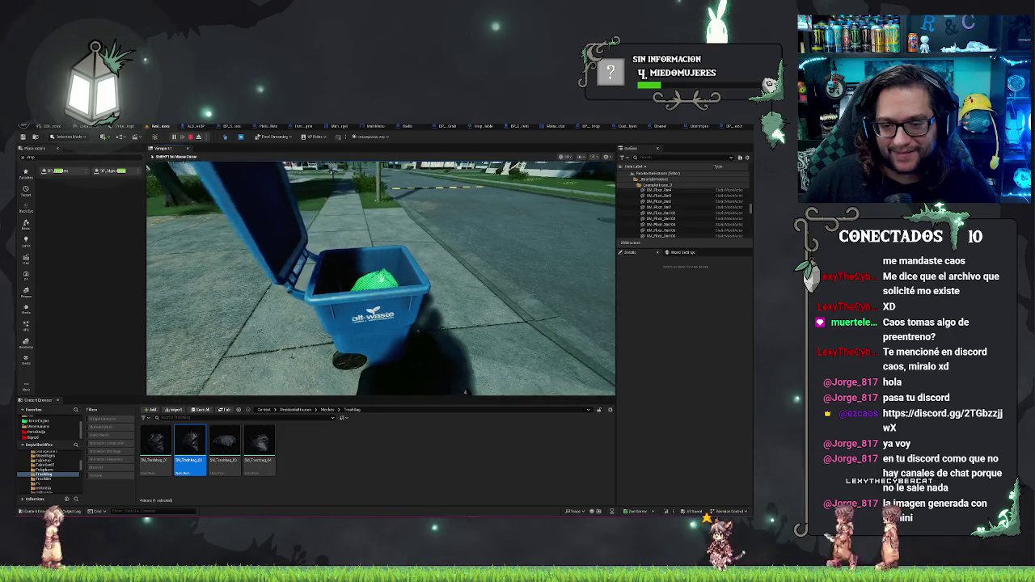
pyautogui.click(380, 278)
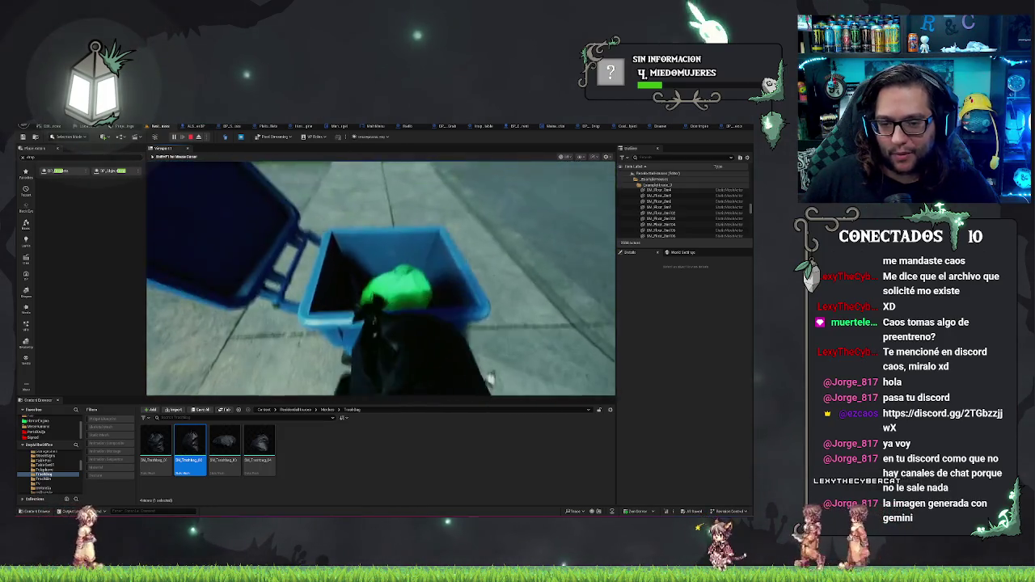
pyautogui.click(380, 278)
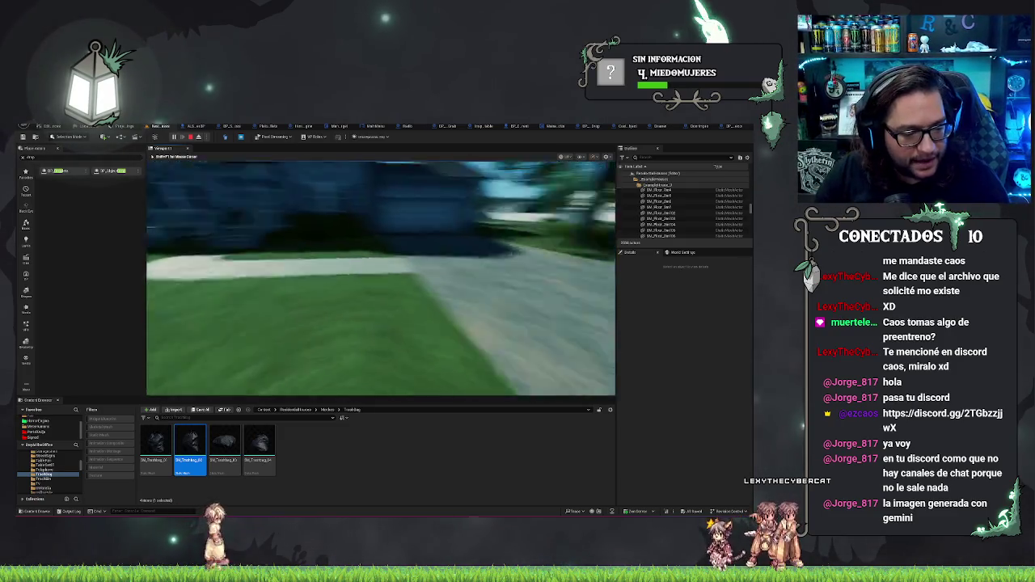
pyautogui.press('Escape')
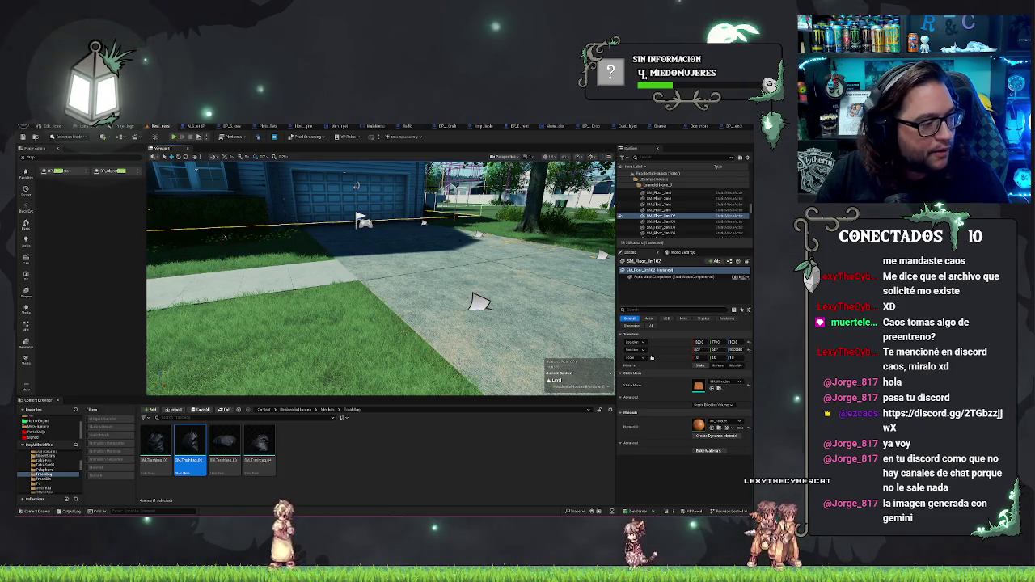
pyautogui.hotkey('alt', 'Tab')
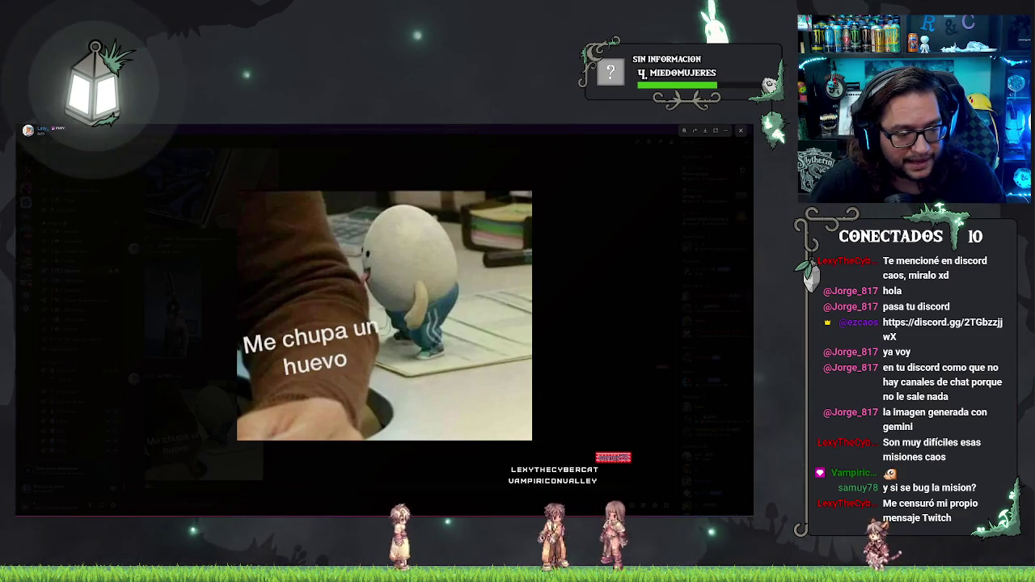
pyautogui.click(369, 479)
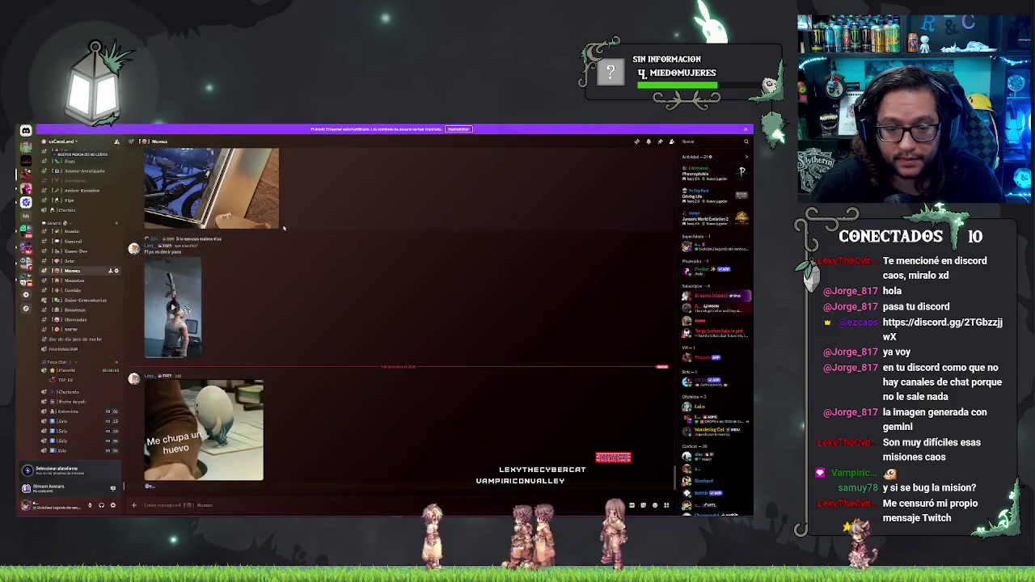
pyautogui.hotkey('alt', 'Tab')
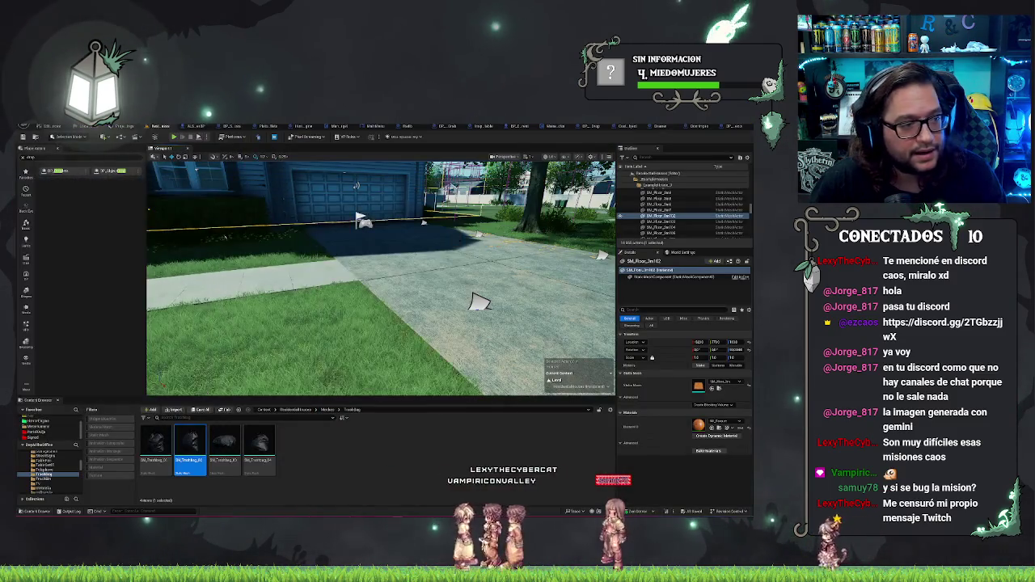
# Step: Open the bin's lid, delete the green bag BP_ObjectDrop2 inside, and save the level
pyautogui.press('w')
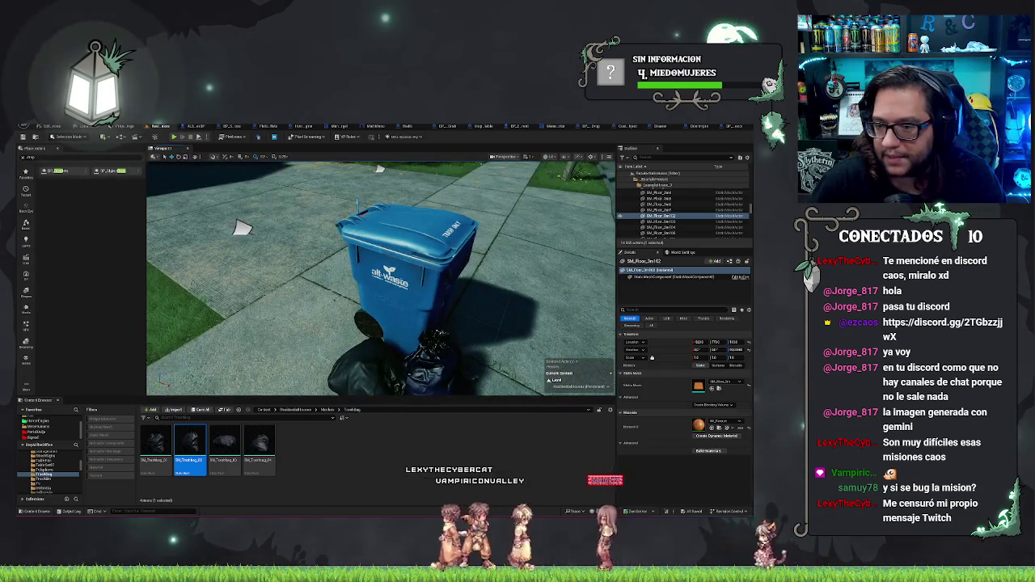
pyautogui.click(405, 259)
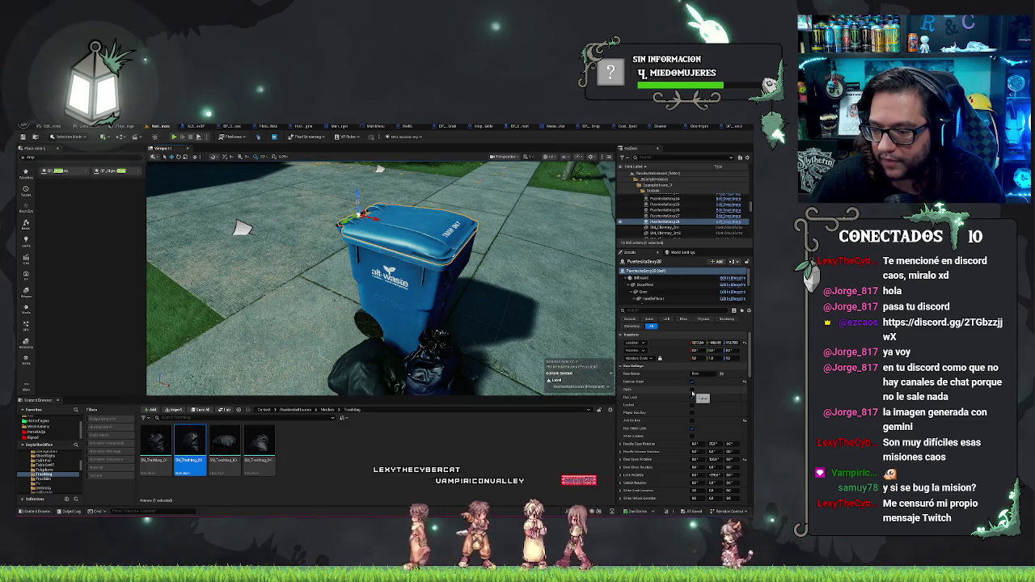
pyautogui.click(693, 390)
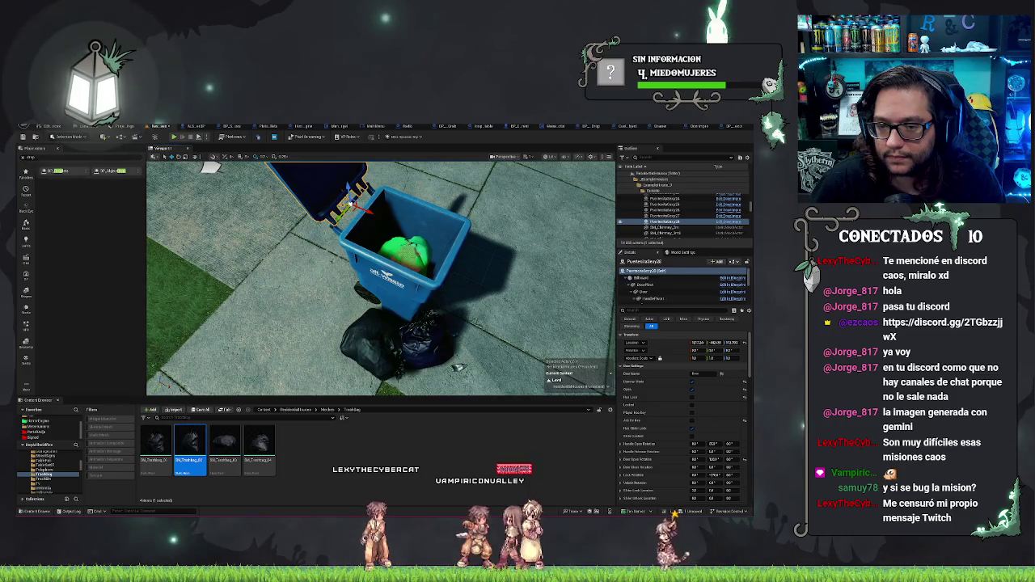
pyautogui.click(404, 257)
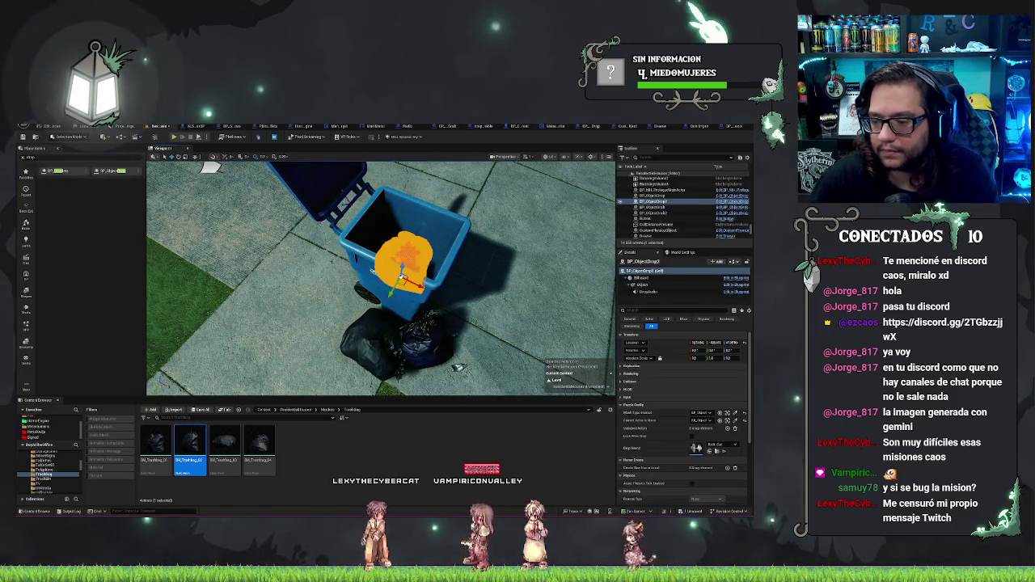
pyautogui.press('Delete')
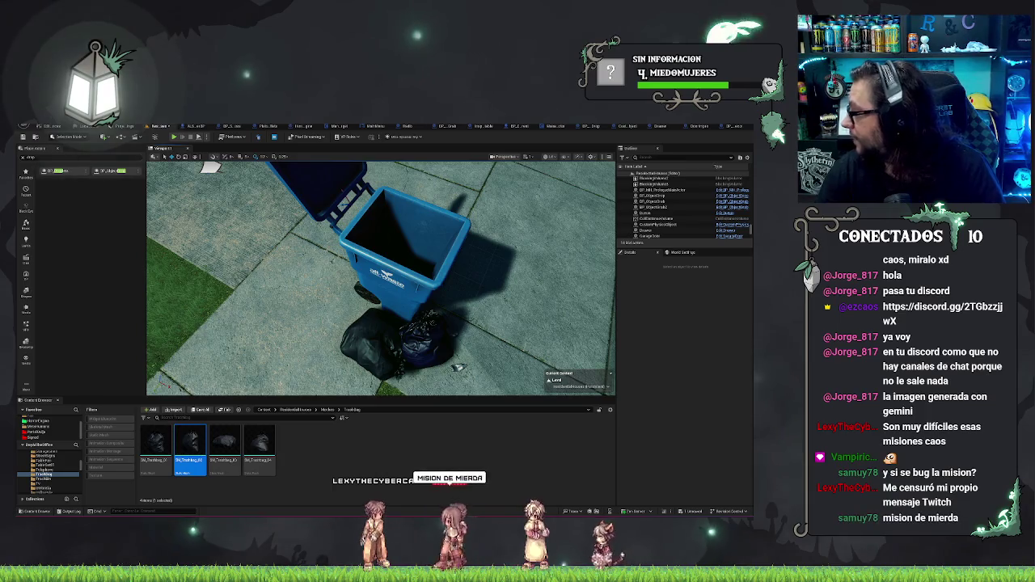
pyautogui.moveTo(467, 266)
pyautogui.mouseDown()
pyautogui.moveTo(346, 330)
pyautogui.moveTo(445, 328)
pyautogui.mouseUp()
pyautogui.hotkey('ctrl', 's')
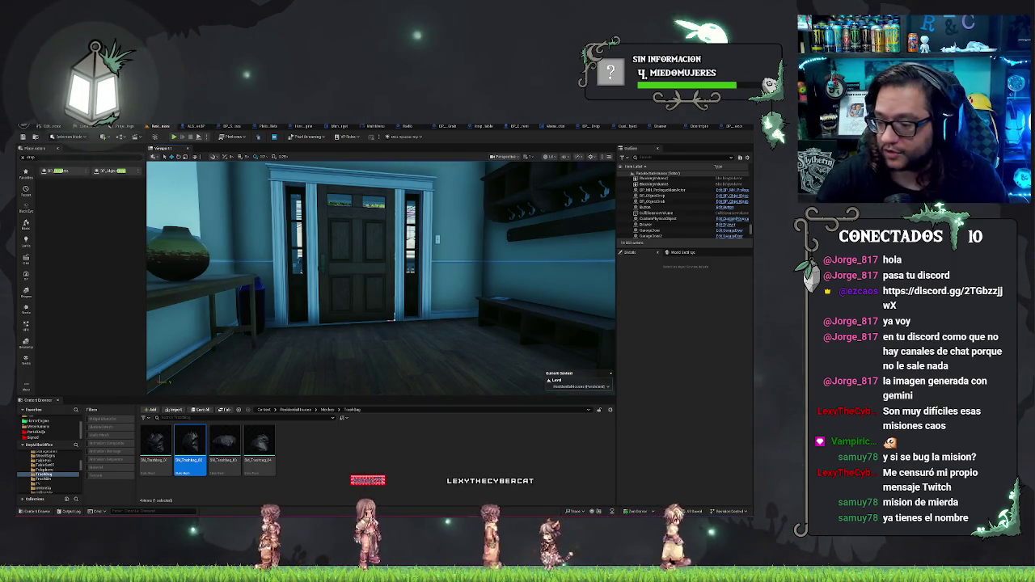
# Step: Set the bin's lid back to closed and save the ResidentialHouses map again
pyautogui.press('w')
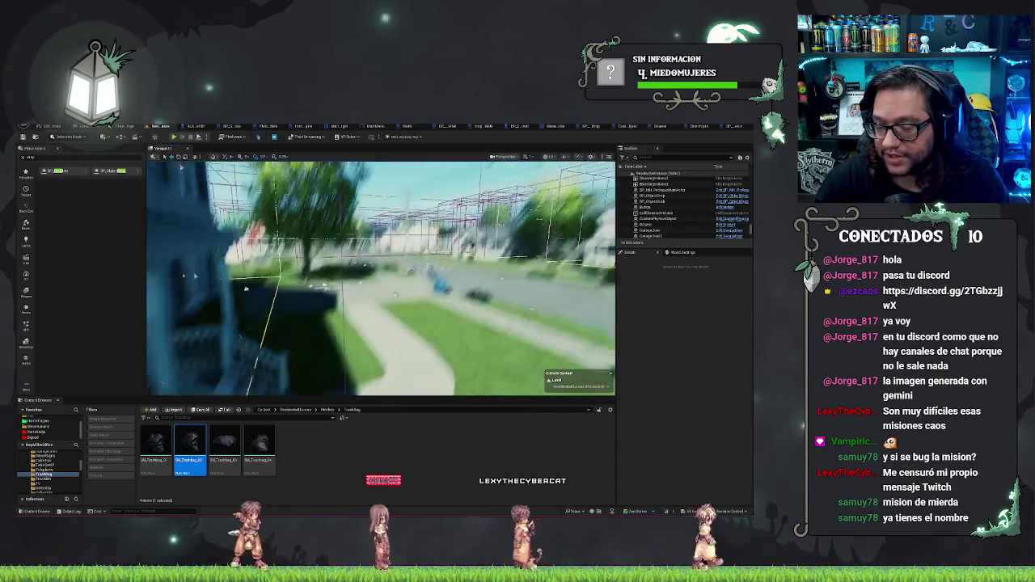
pyautogui.click(371, 340)
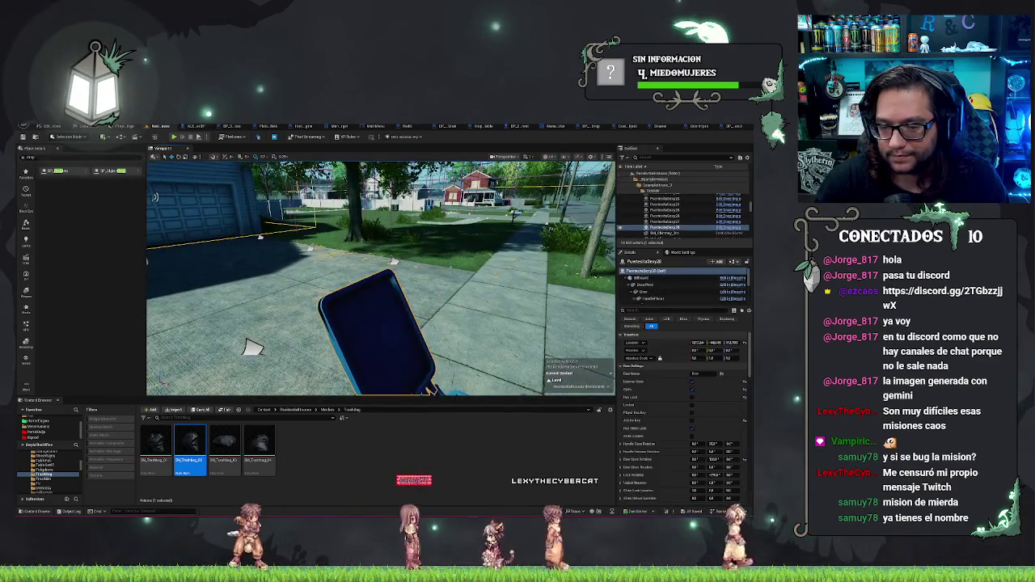
pyautogui.hotkey('ctrl', 'z')
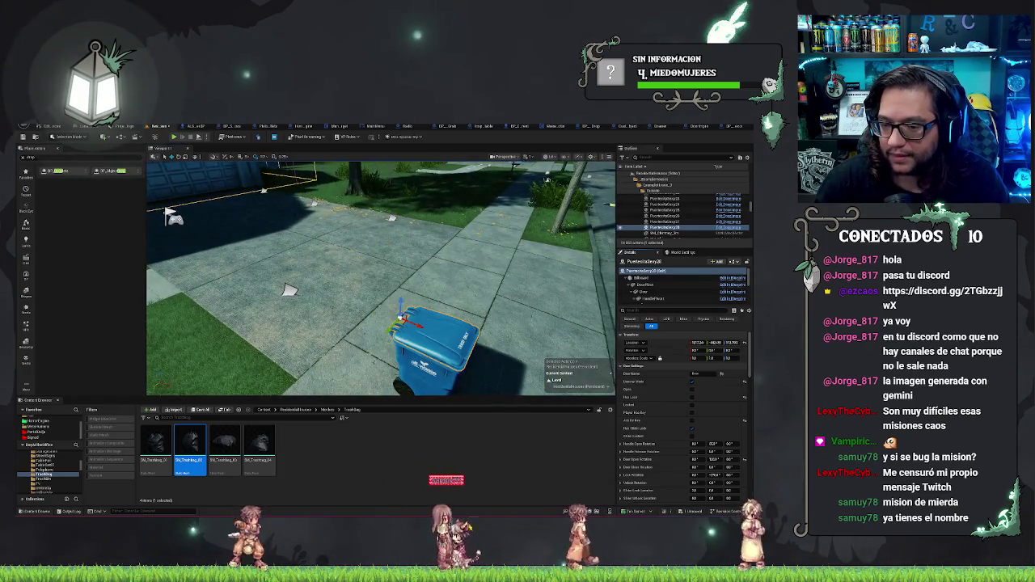
pyautogui.press('s')
pyautogui.hotkey('ctrl', 's')
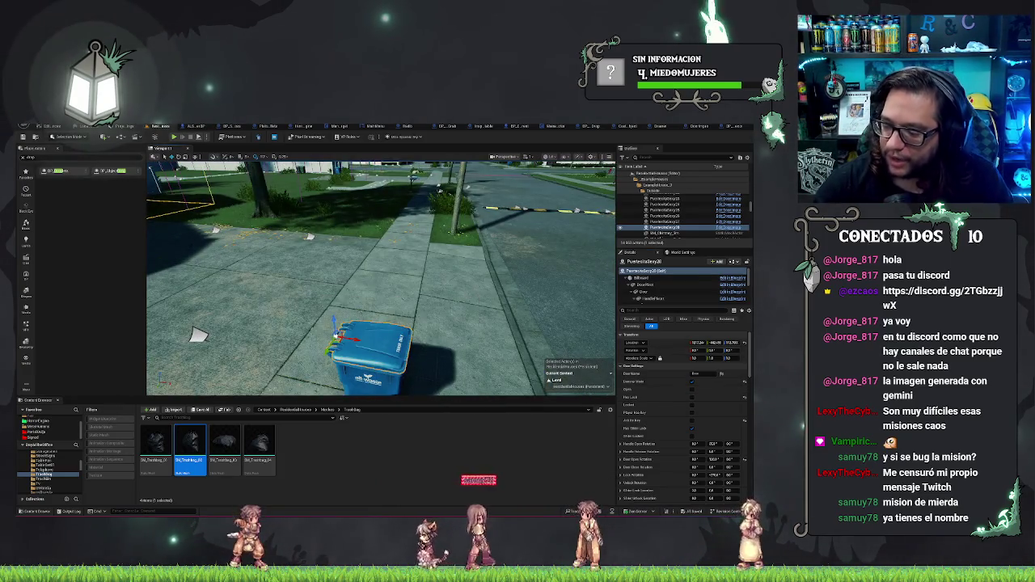
pyautogui.press('1')
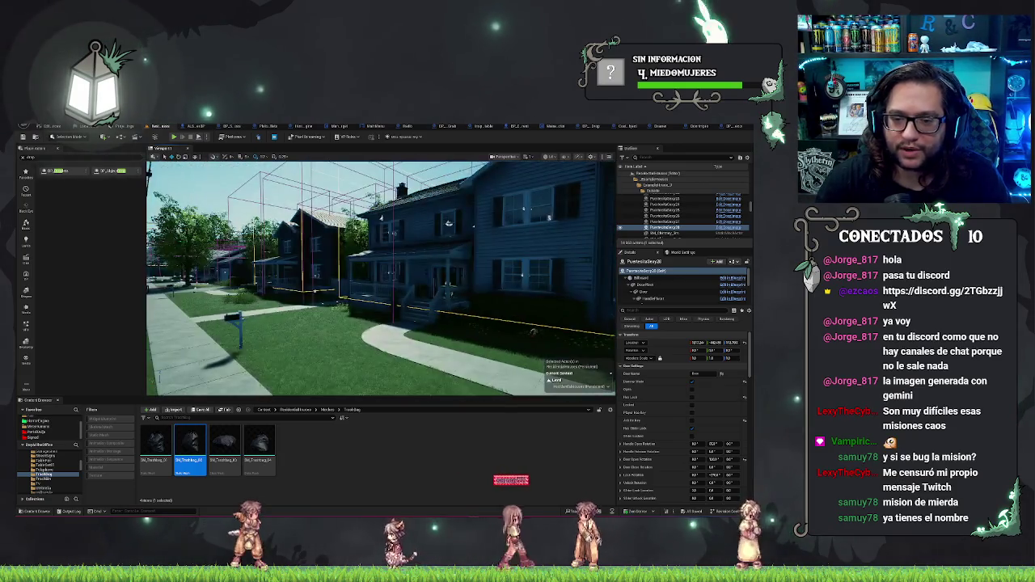
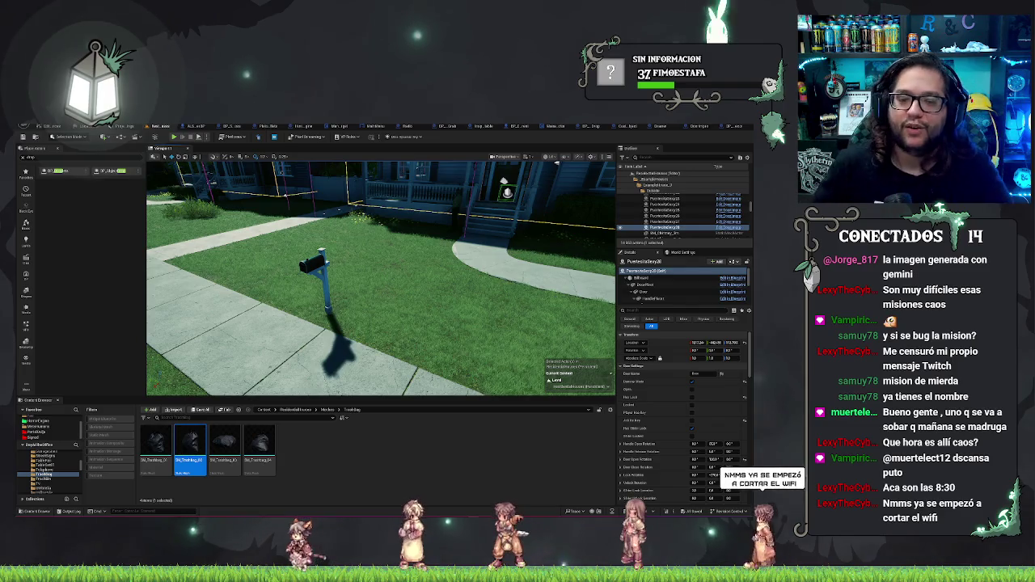
# Step: After surveying the yard and street, switch to the ALS_MetaHuman_CharacterBP SetMainActorLook graph
pyautogui.moveTo(453, 275)
pyautogui.mouseDown()
pyautogui.moveTo(514, 267)
pyautogui.moveTo(483, 294)
pyautogui.moveTo(383, 275)
pyautogui.mouseUp()
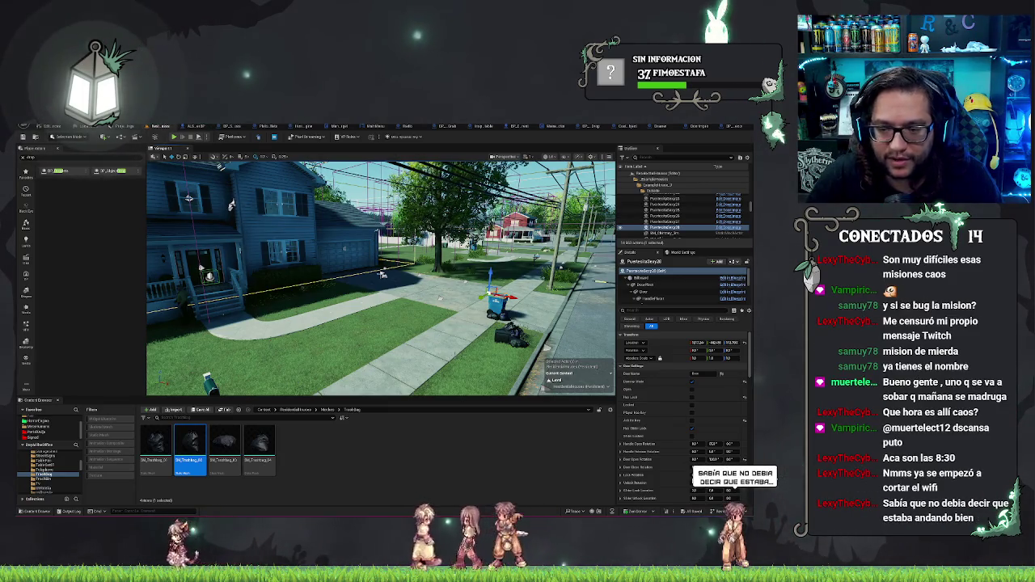
pyautogui.moveTo(383, 275); pyautogui.dragTo(273, 260)
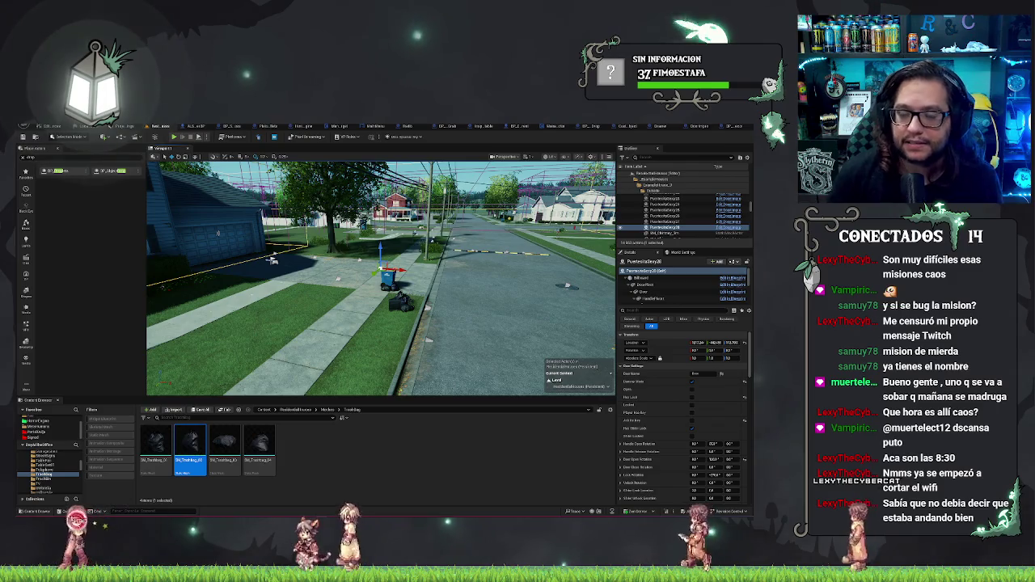
pyautogui.click(193, 127)
pyautogui.scroll(-2, 308, 355)
pyautogui.scroll(3, 394, 374)
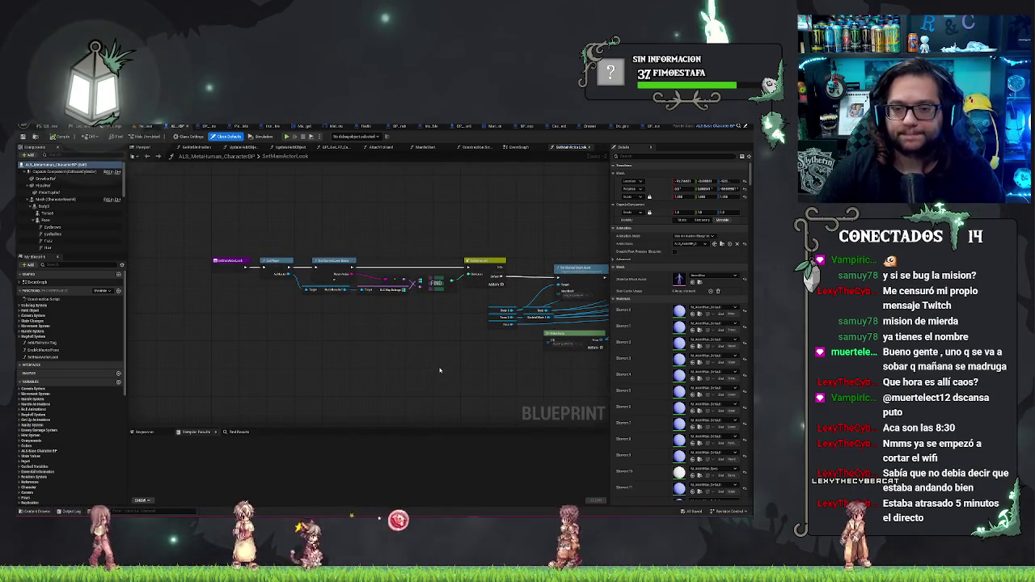